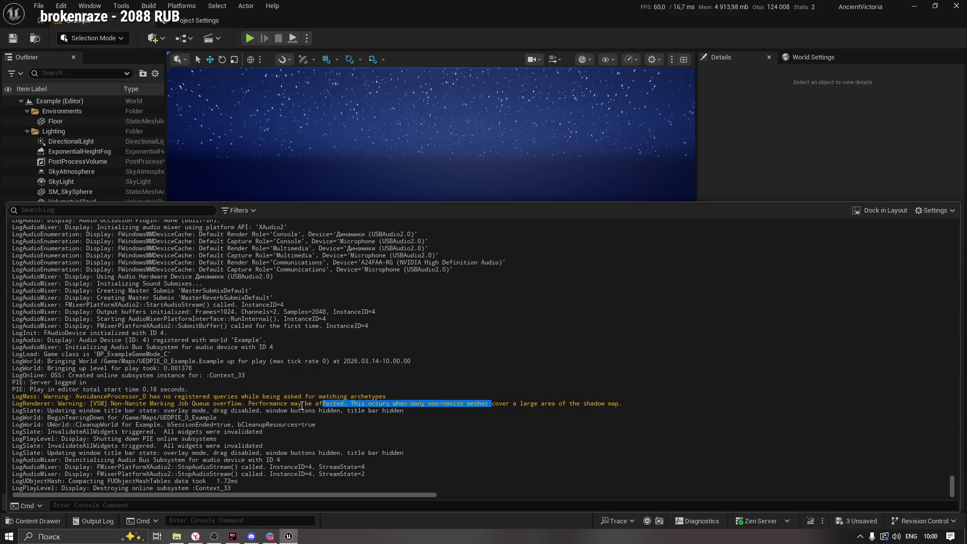
Clear the Output Log selection and switch to the Yandex browser showing the Claude chat
left_click(213, 401)
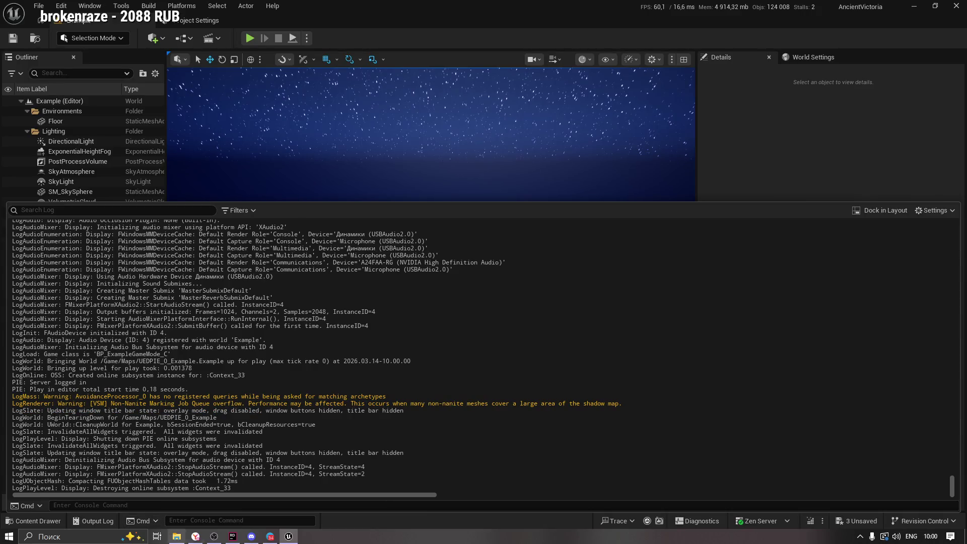
left_click(196, 536)
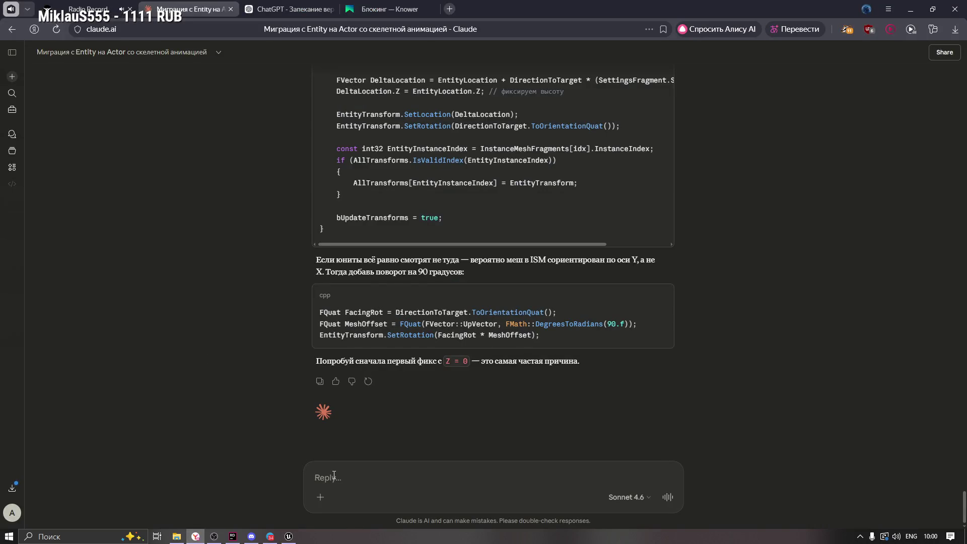
Paste the LogRenderer VSM Non-Nanite Marking Job Queue overflow warning from clipboard history and send it
key("super+v")
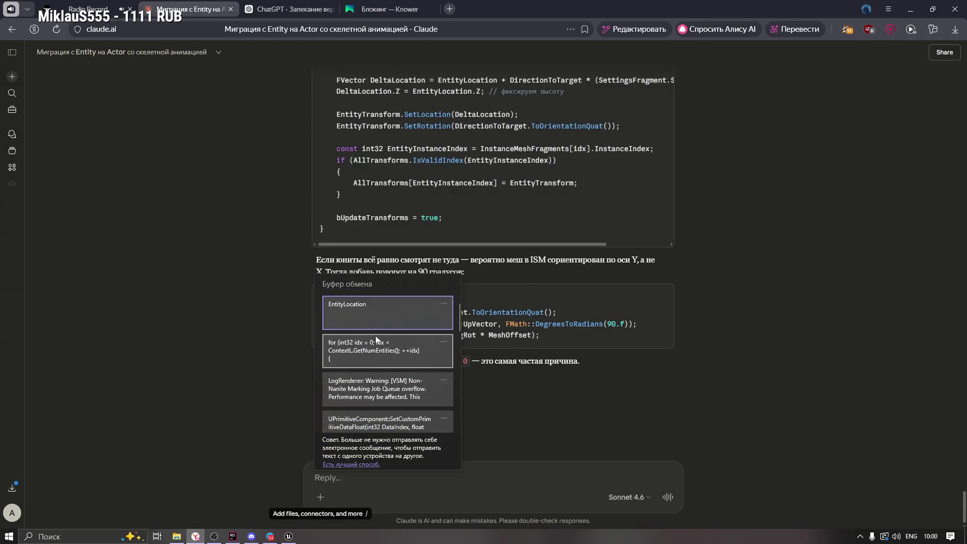
left_click(374, 391)
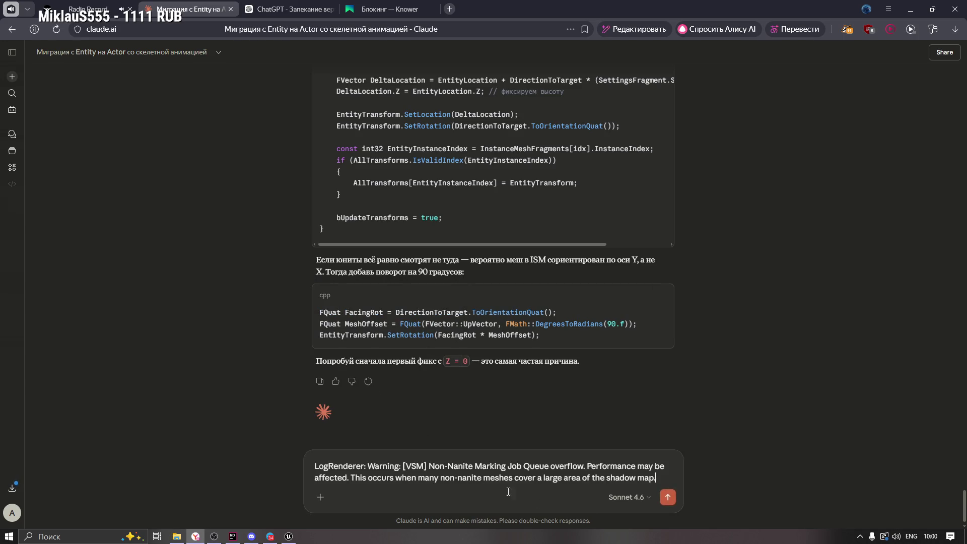
key("Return")
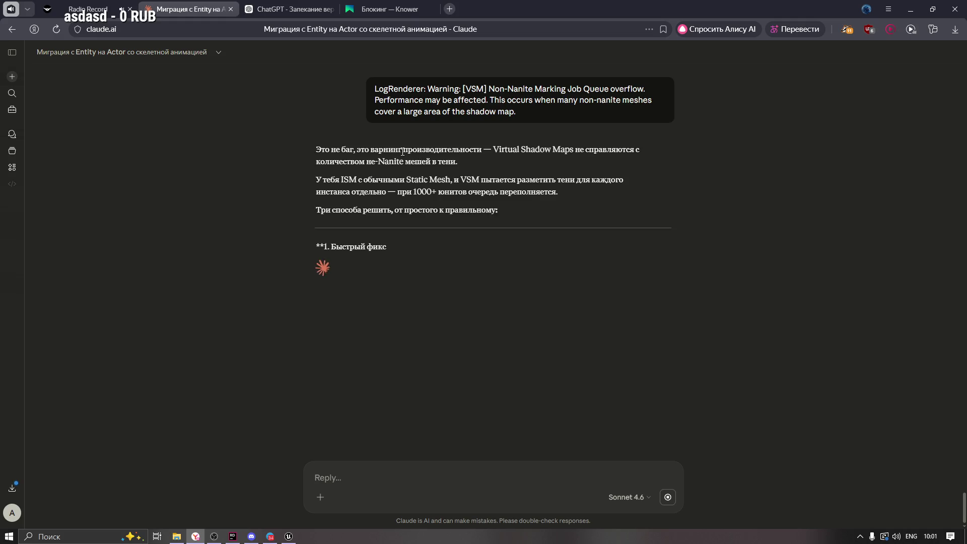
Read Claude's performance-warning explanation, highlighting phrases, and scroll down to its three suggested fixes
left_click_drag(402, 151, 487, 151)
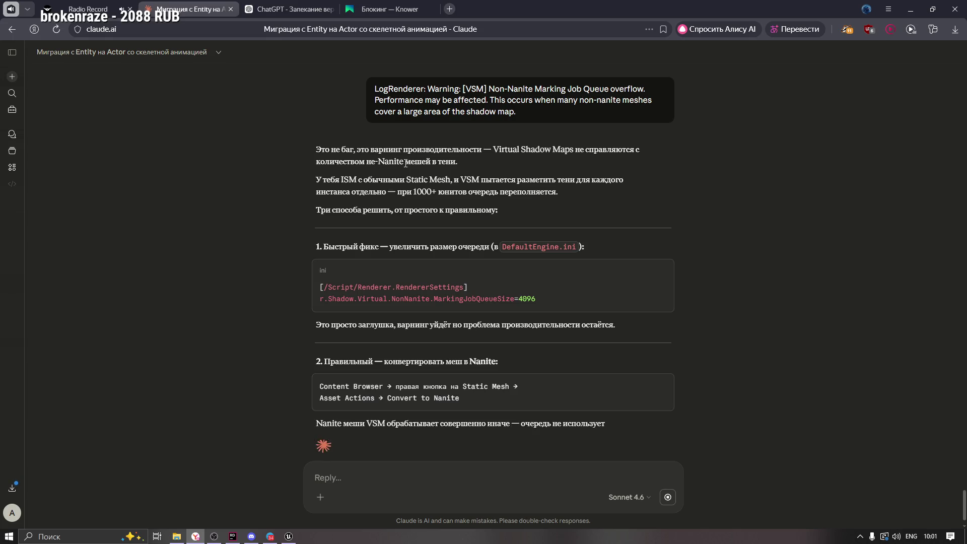
left_click_drag(405, 163, 456, 162)
left_click(375, 182)
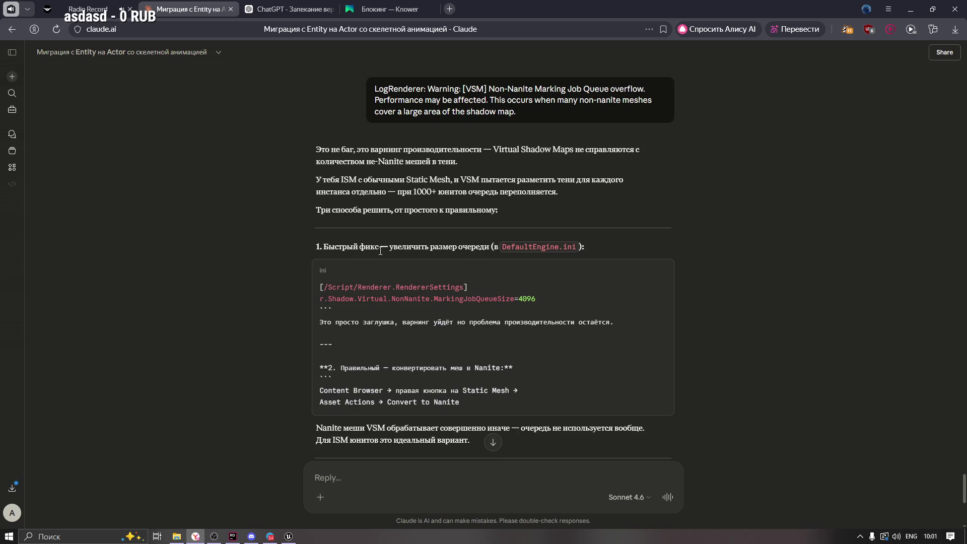
scroll(373, 242, "down", 2)
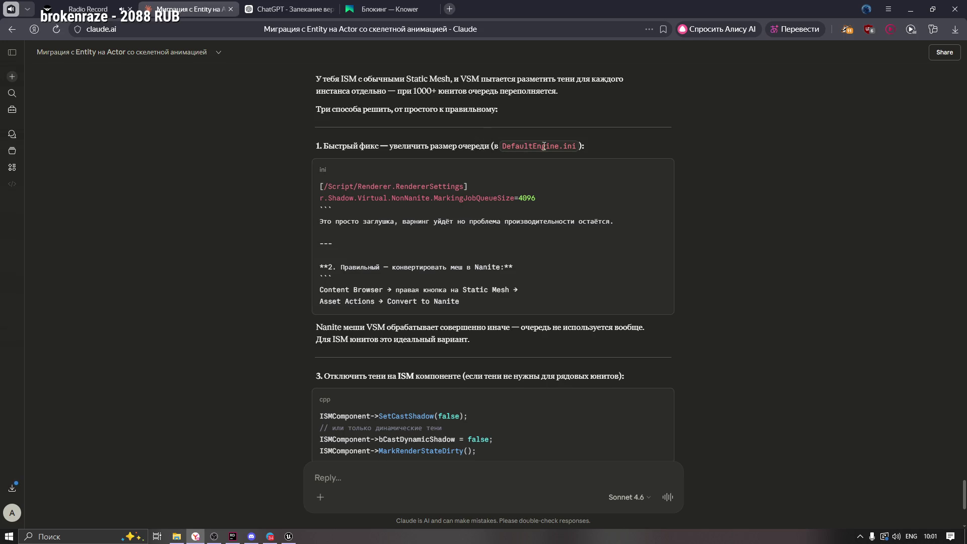
Highlight the 4096 queue size value in Claude's fix list and scroll further down
double_click(524, 199)
left_click(334, 225)
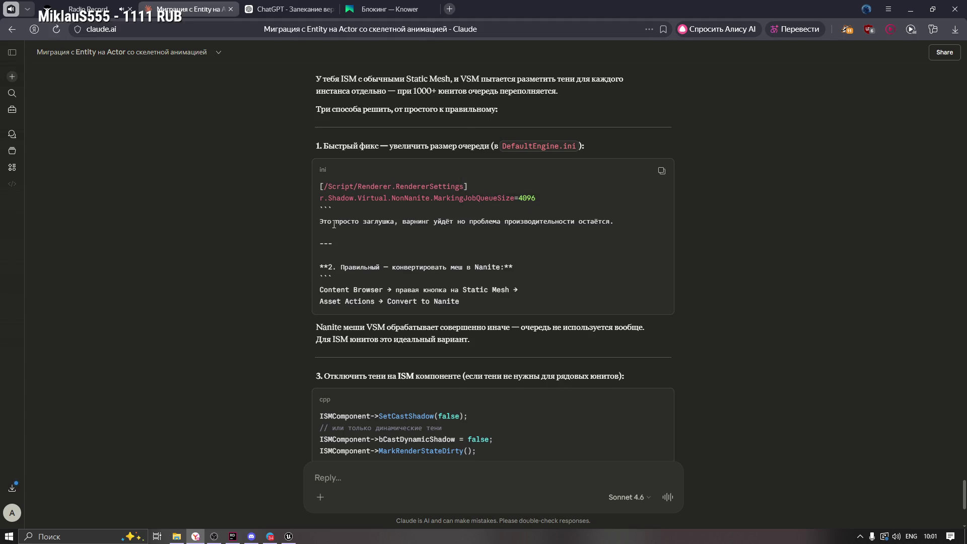
scroll(320, 254, "down", 3)
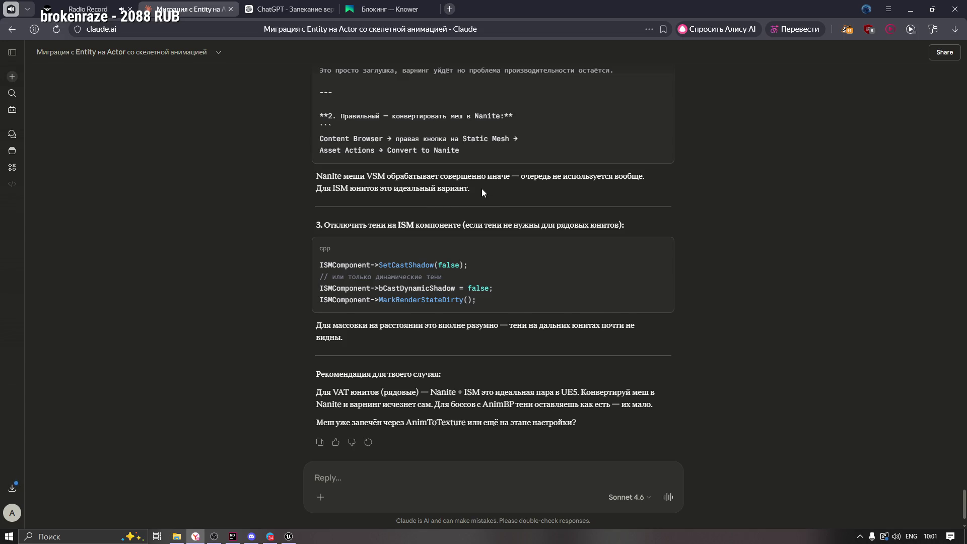
Review the note that ISM units don't need shadows, then scroll back up to the Nanite recommendation
left_click_drag(482, 188, 316, 189)
left_click(335, 222)
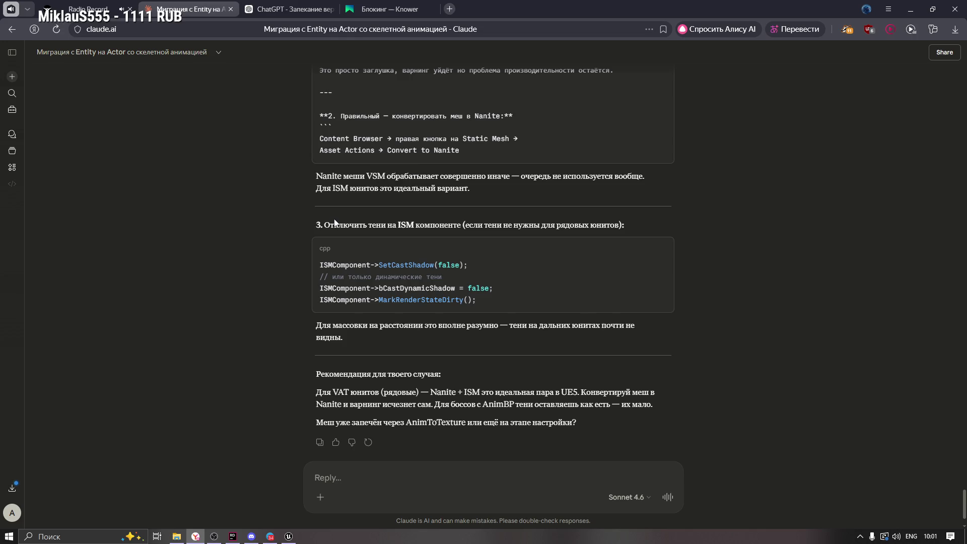
double_click(406, 225)
left_click(467, 226)
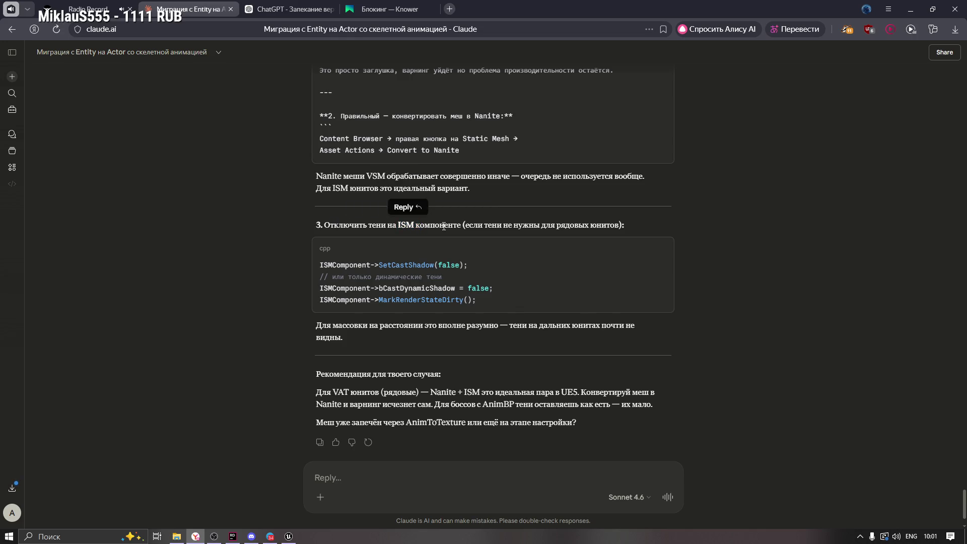
left_click_drag(466, 226, 566, 225)
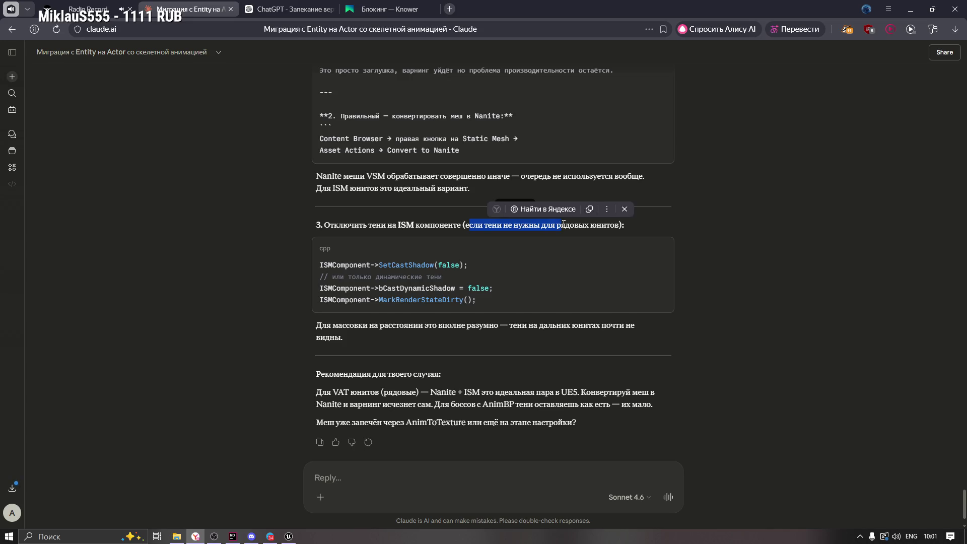
left_click(545, 224)
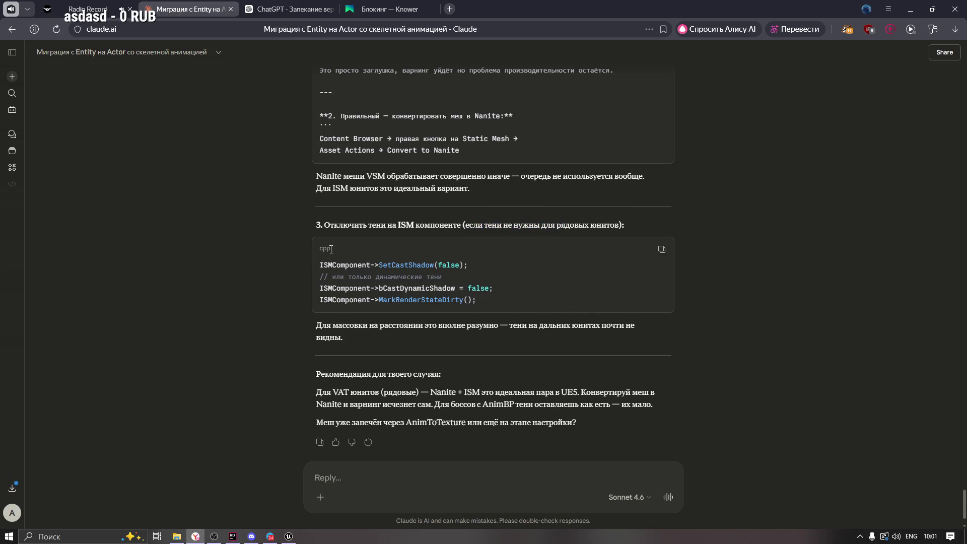
scroll(299, 288, "down", 1)
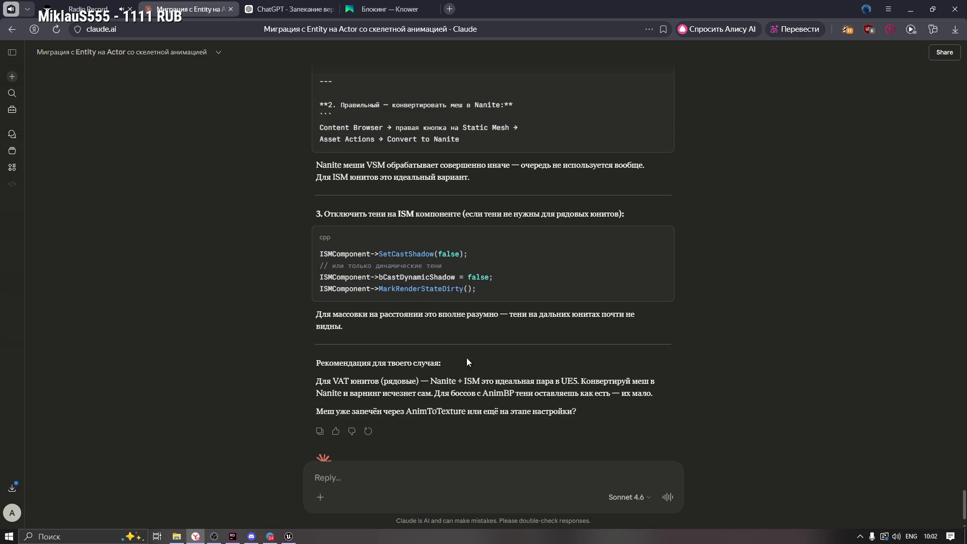
scroll(464, 328, "up", 1)
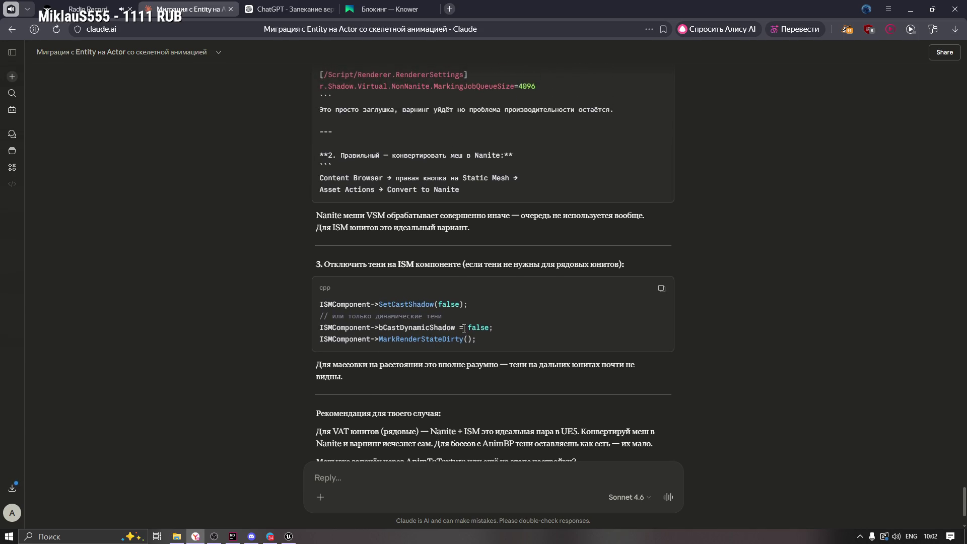
scroll(464, 328, "up", 4)
Back in Unreal, collapse Dusk_Minions in the Content Drawer and open the VAT folder's Minion mesh
key("alt+Tab")
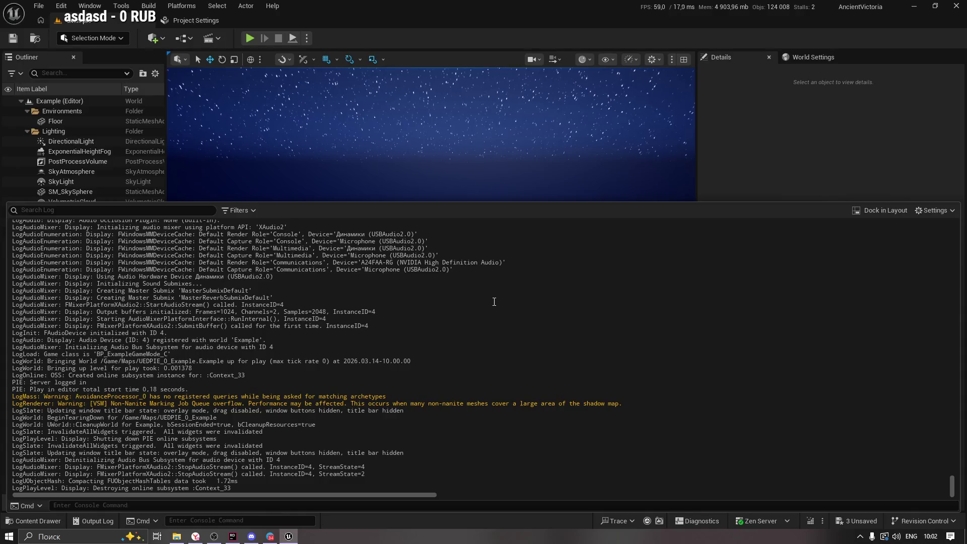
left_click(34, 520)
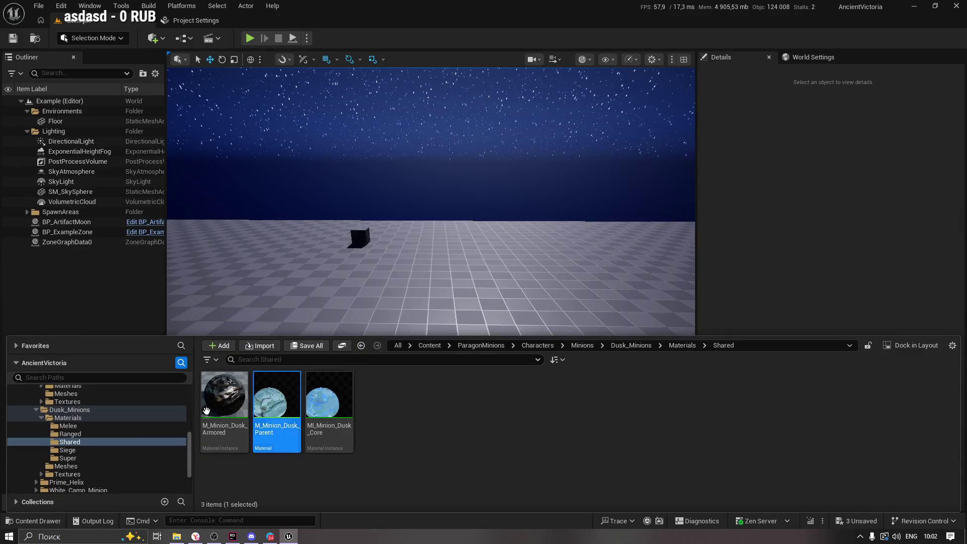
left_click(38, 409)
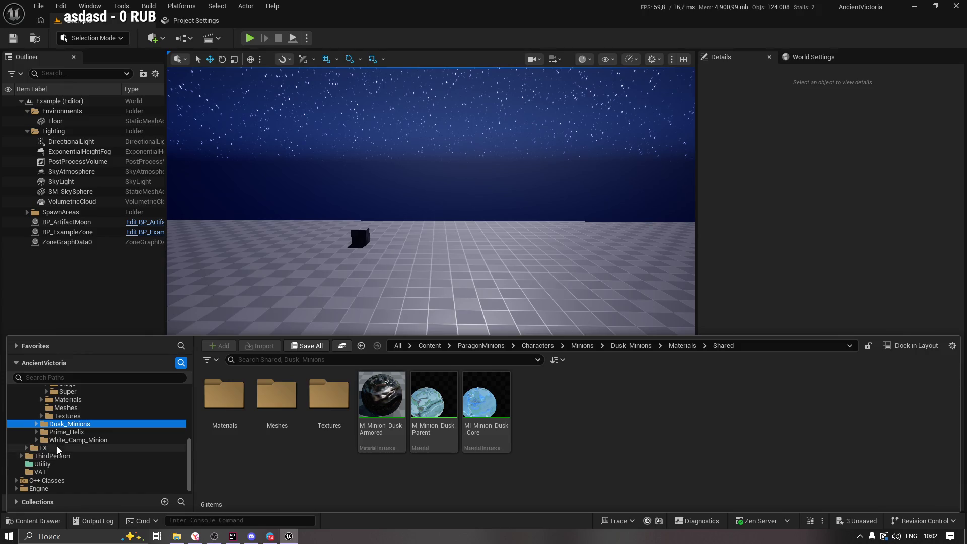
left_click(40, 478)
left_click(38, 473)
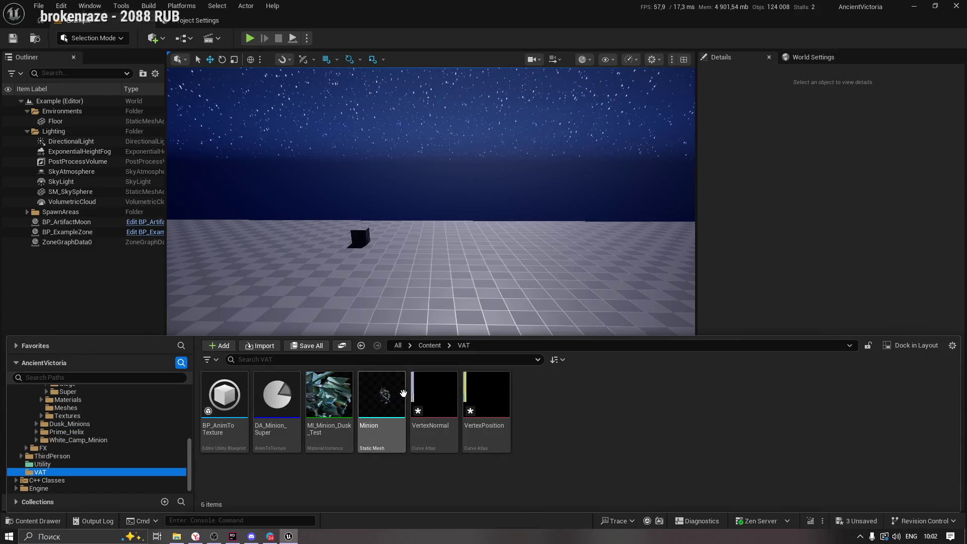
left_click(388, 392)
double_click(388, 392)
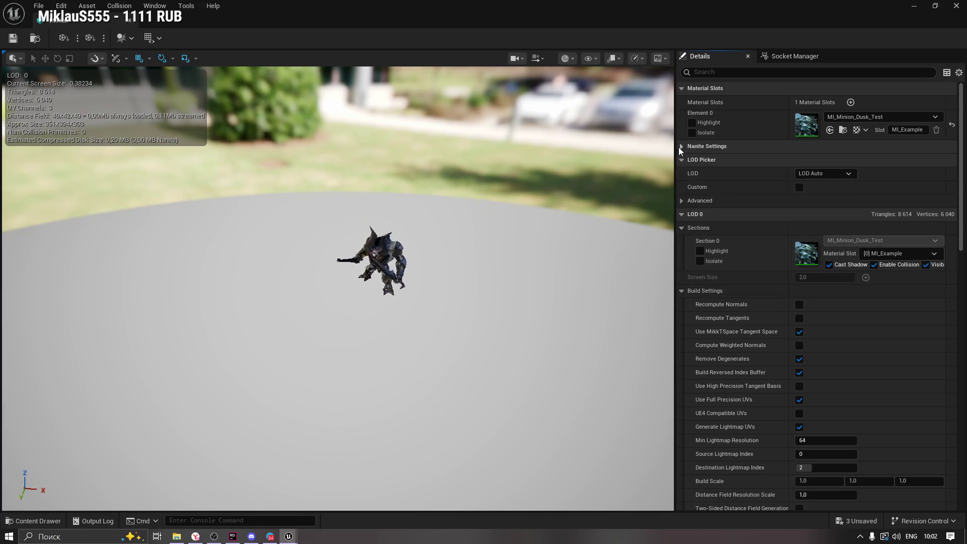
Enable Nanite Support for the Minion mesh, keeping Position Precision at Auto, and minimize the mesh editor
left_click(681, 147)
left_click(800, 161)
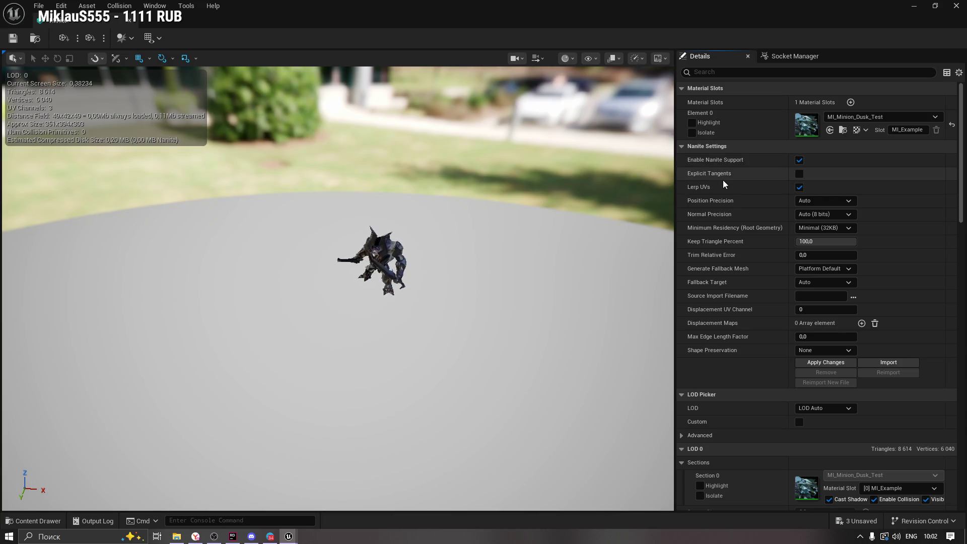
left_click(818, 200)
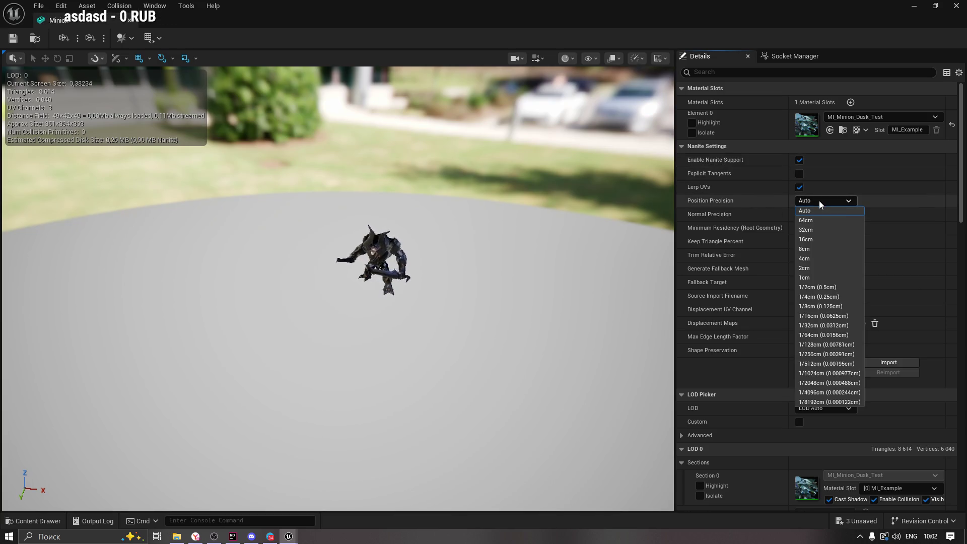
left_click(819, 200)
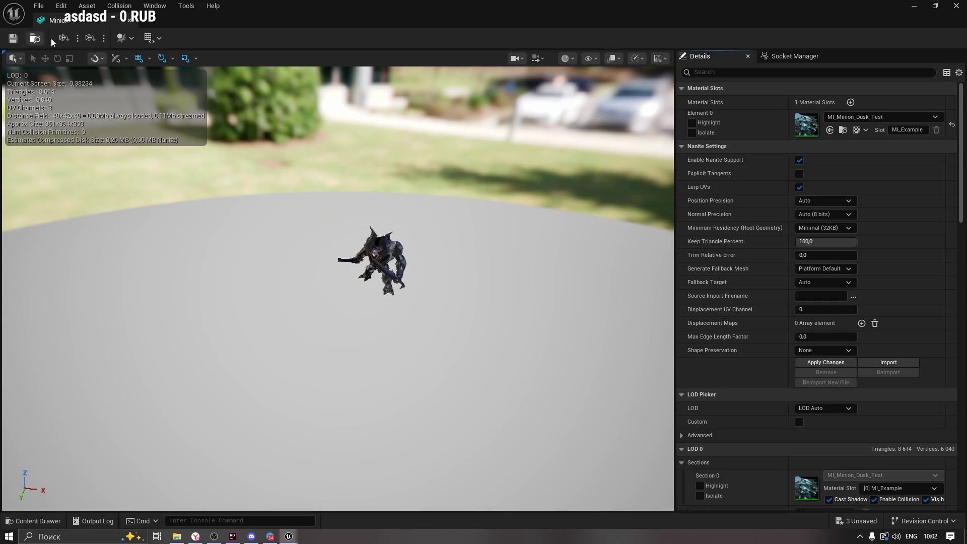
left_click(913, 6)
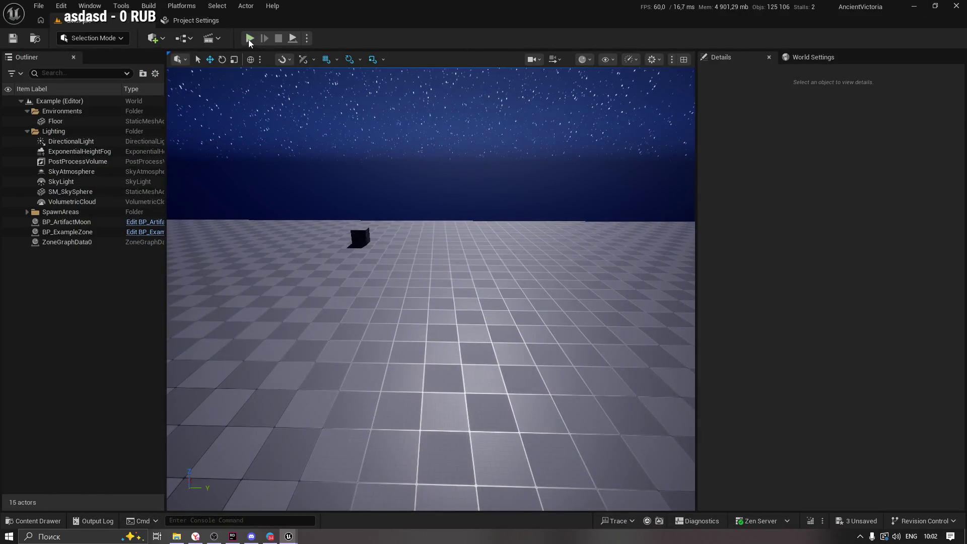
Run a Play In Editor test of the unit crowd, then stop it with Esc
left_click(250, 38)
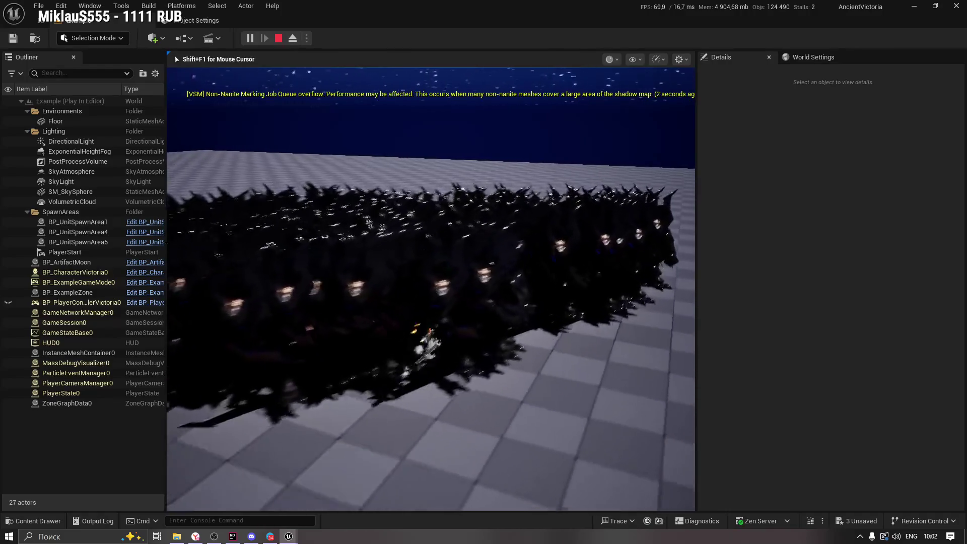
key("Escape")
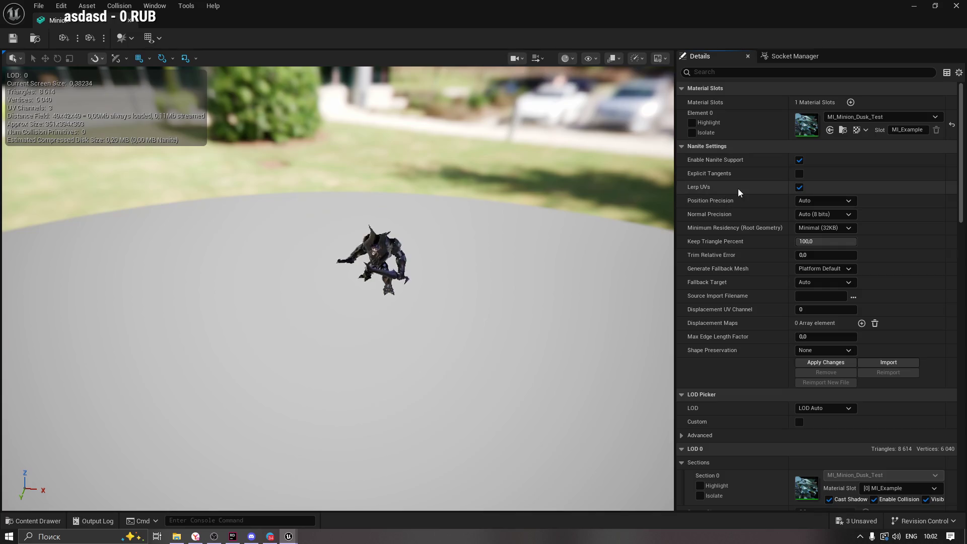
In the Claude chat, highlight the quick-fix heading and the lines about the shadow queue overflowing
left_click(37, 520)
left_click(201, 538)
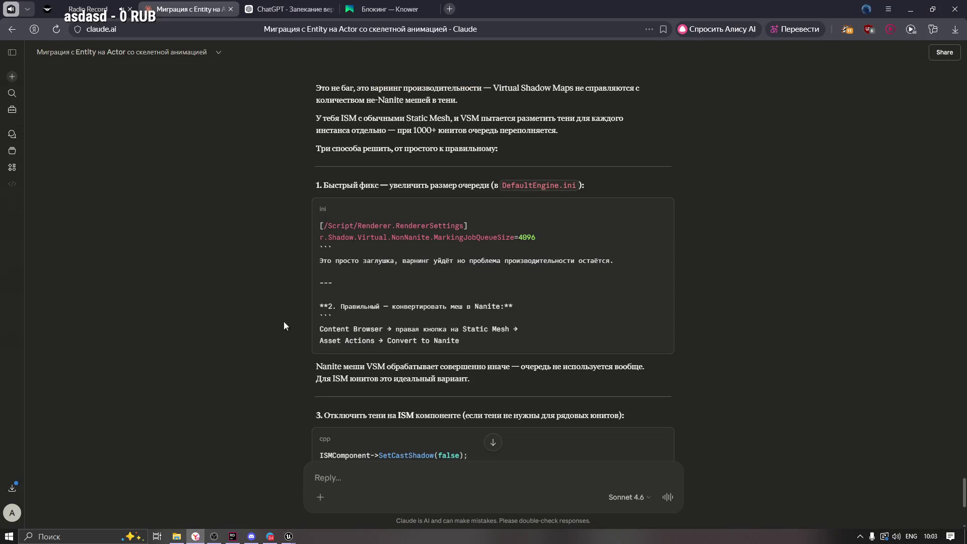
left_click_drag(327, 190, 471, 186)
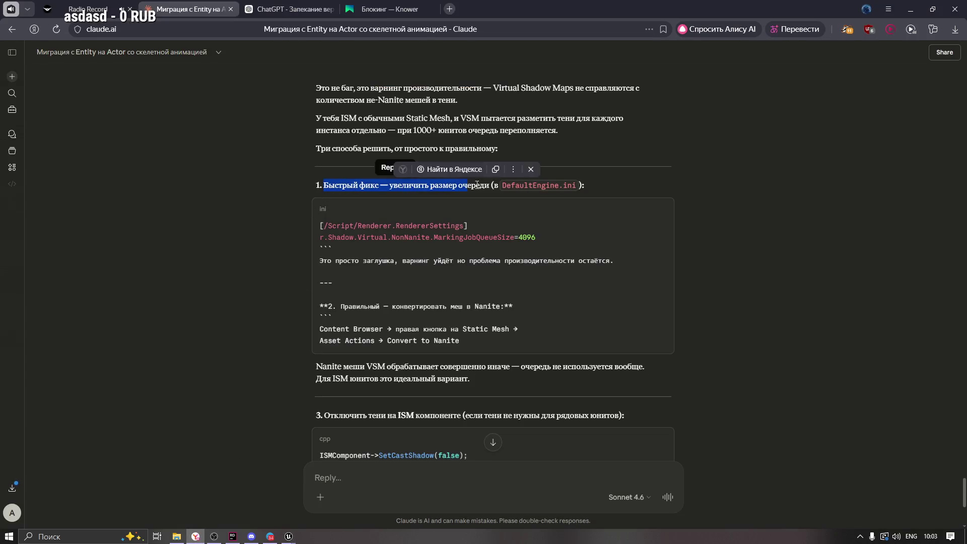
left_click(437, 200)
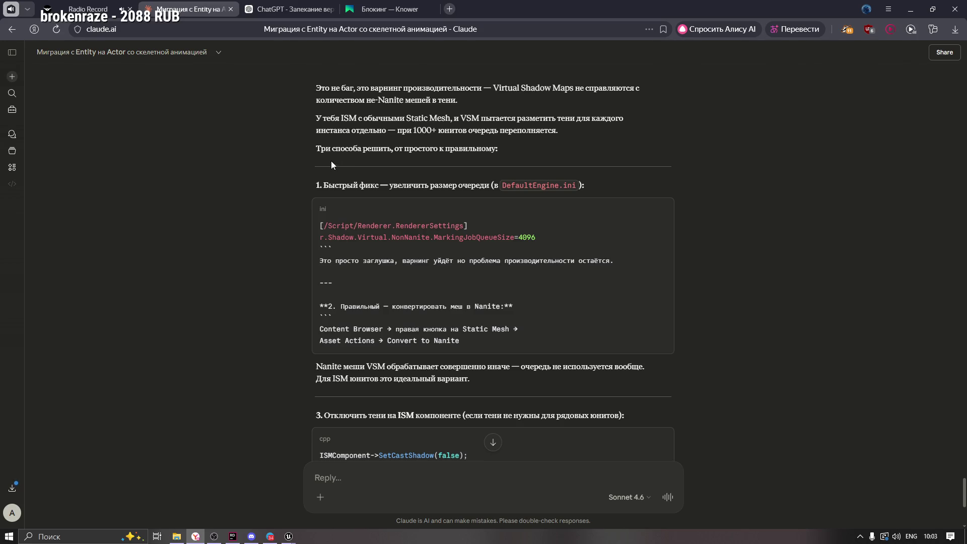
mouse_move(569, 129)
left_mouse_down()
mouse_move(353, 130)
mouse_move(316, 119)
left_mouse_up()
left_click(567, 134)
left_click_drag(568, 139, 449, 131)
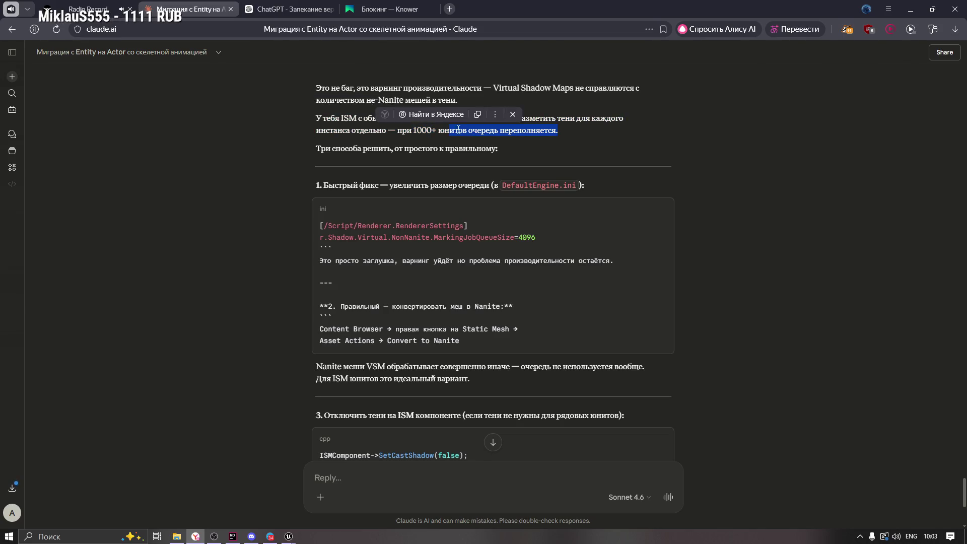
left_click(563, 138)
Scroll down to the Nanite recommendation for VAT units that makes the warning disappear
scroll(404, 202, "down", 1)
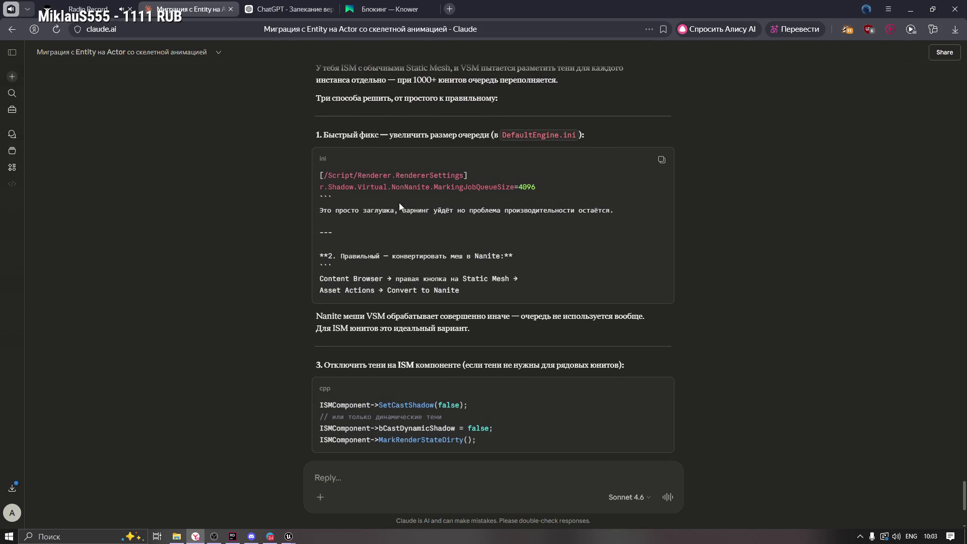
scroll(310, 229, "down", 1)
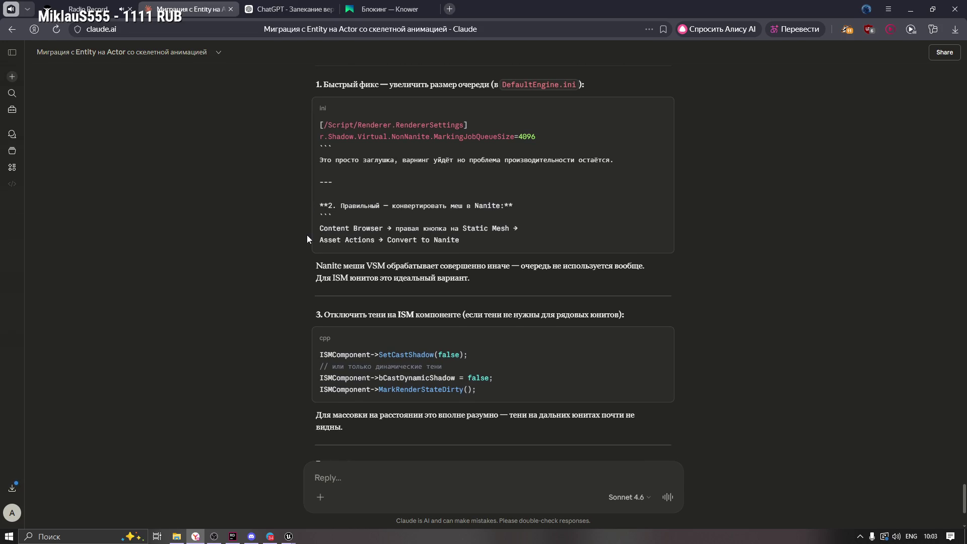
scroll(307, 235, "down", 1)
scroll(308, 235, "down", 2)
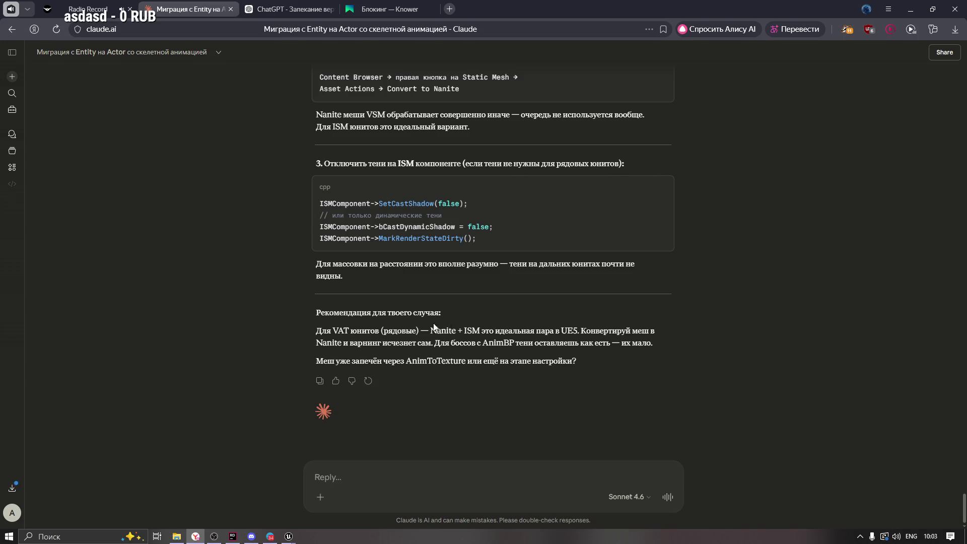
double_click(562, 330)
left_click(589, 331)
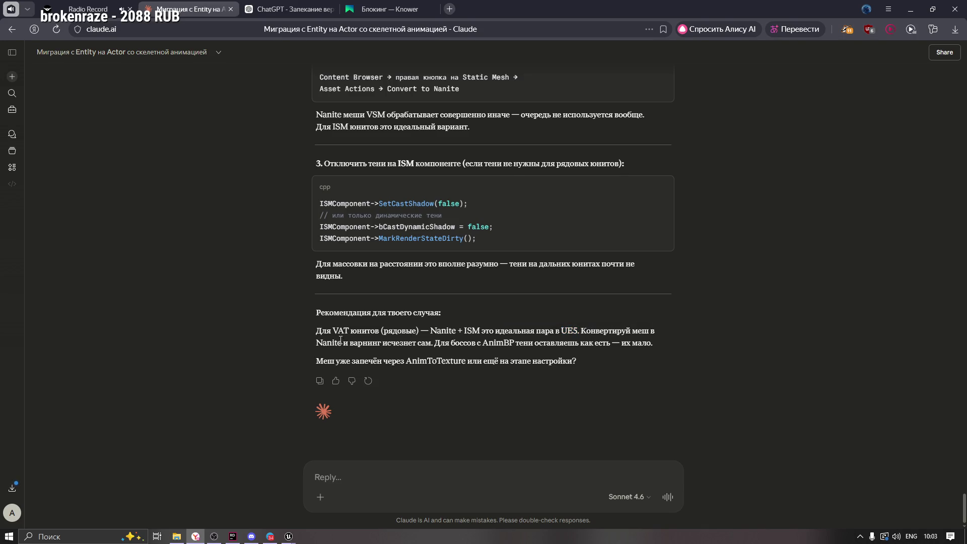
left_click_drag(341, 340, 435, 343)
left_click(459, 345)
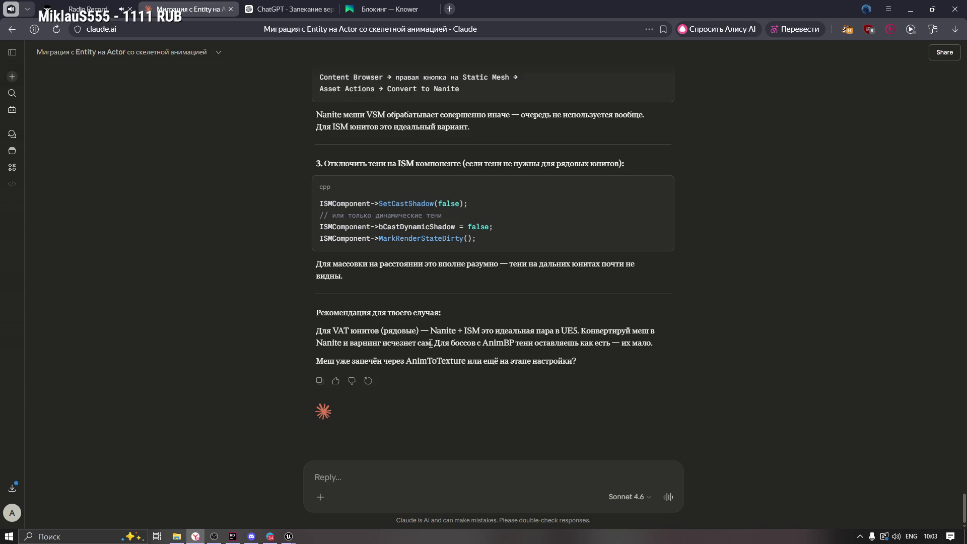
mouse_move(432, 343)
left_mouse_down()
mouse_move(427, 331)
mouse_move(321, 331)
left_mouse_up()
left_click(404, 356)
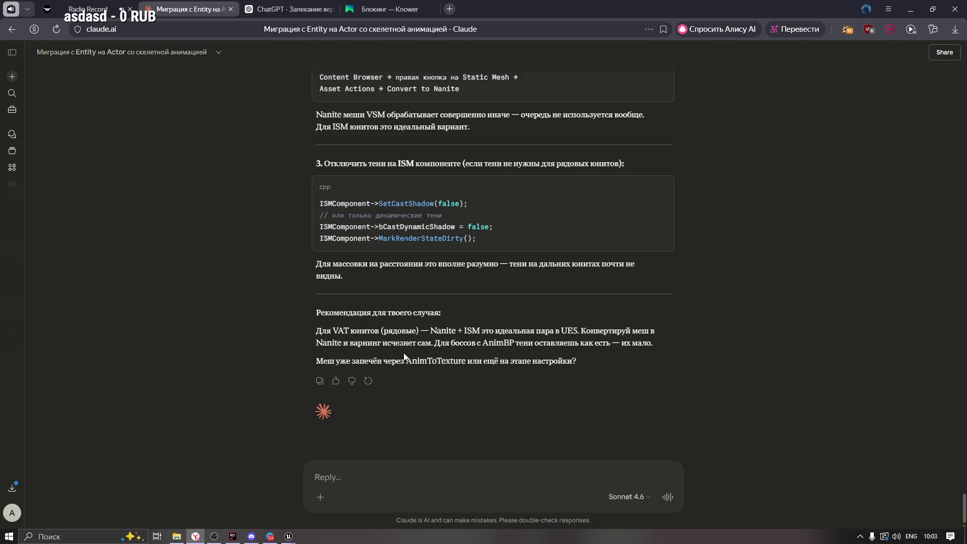
key("alt+Tab")
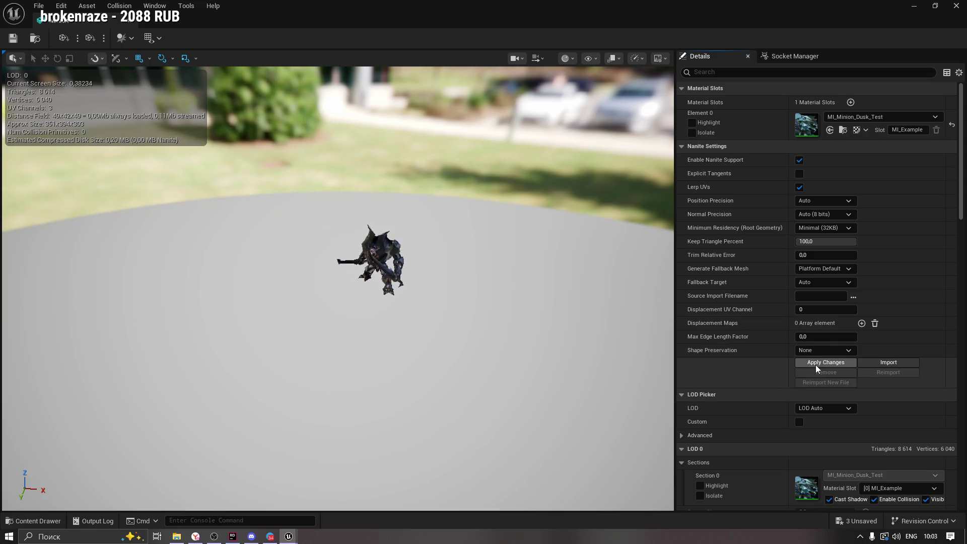
Apply the Nanite changes to the Minion mesh, inspect the preview, save the asset, and minimize
left_click(817, 366)
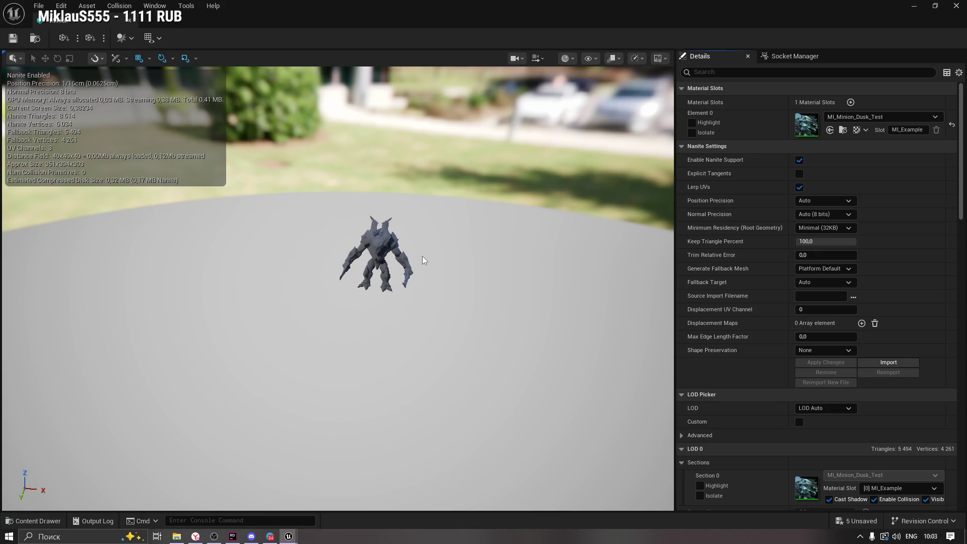
mouse_move(422, 260)
left_mouse_down()
mouse_move(495, 257)
mouse_move(468, 251)
left_mouse_up()
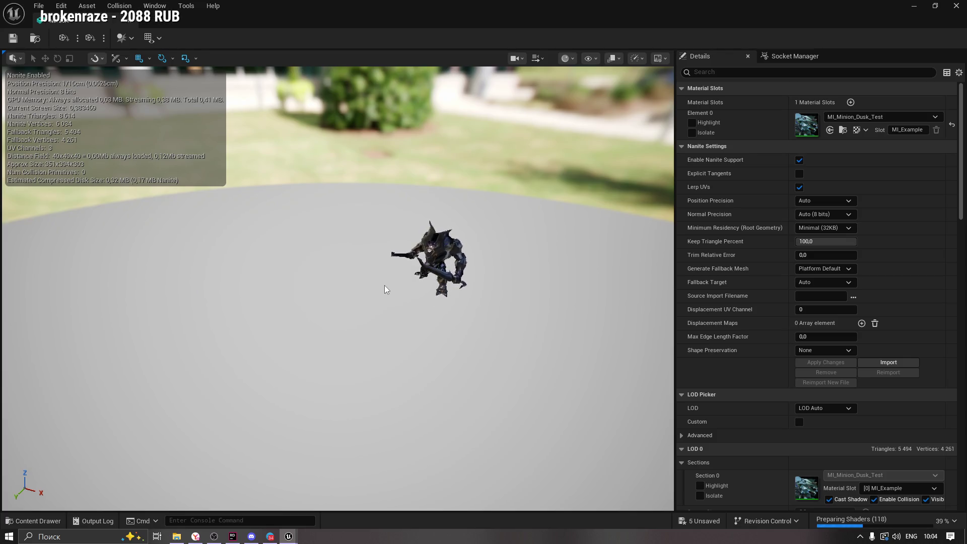
scroll(338, 287, "up", 5)
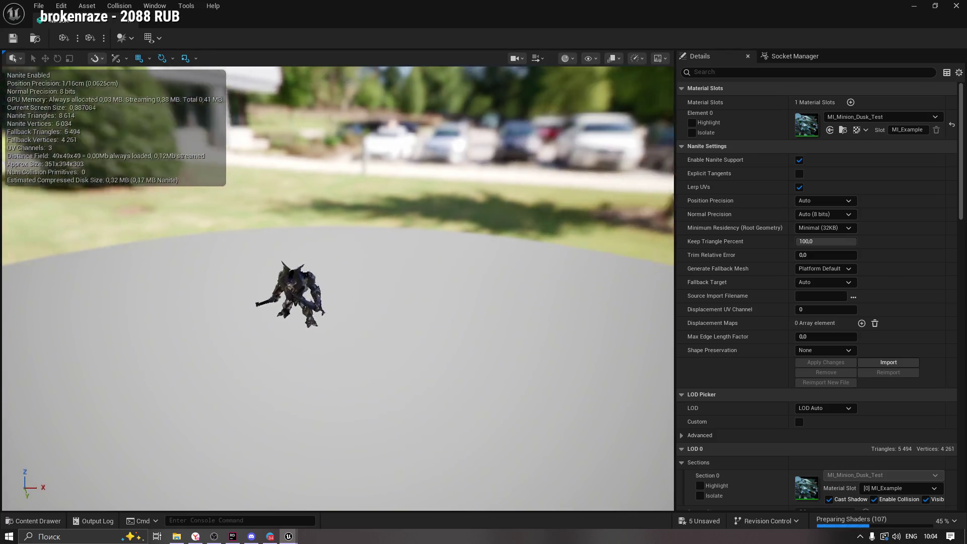
scroll(514, 284, "up", 2)
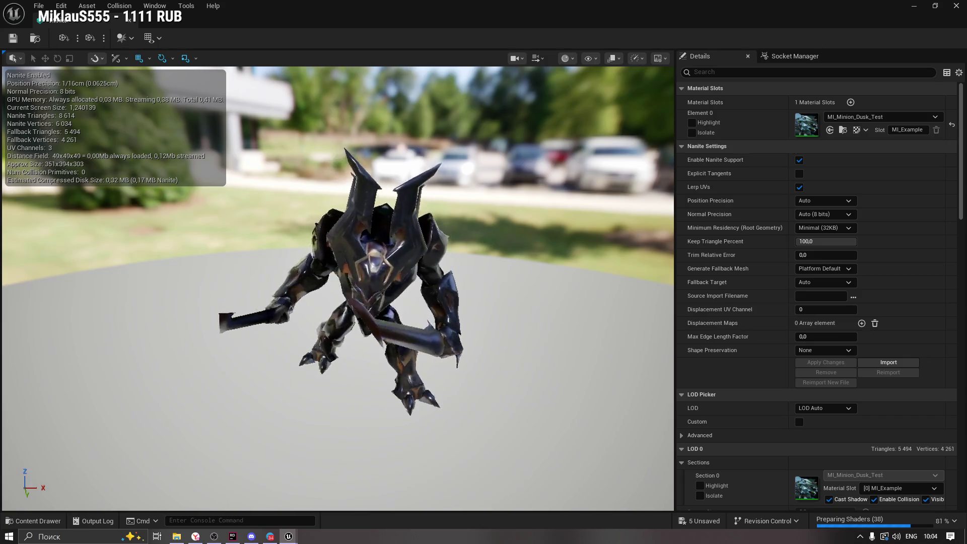
scroll(516, 249, "down", 3)
scroll(507, 256, "up", 3)
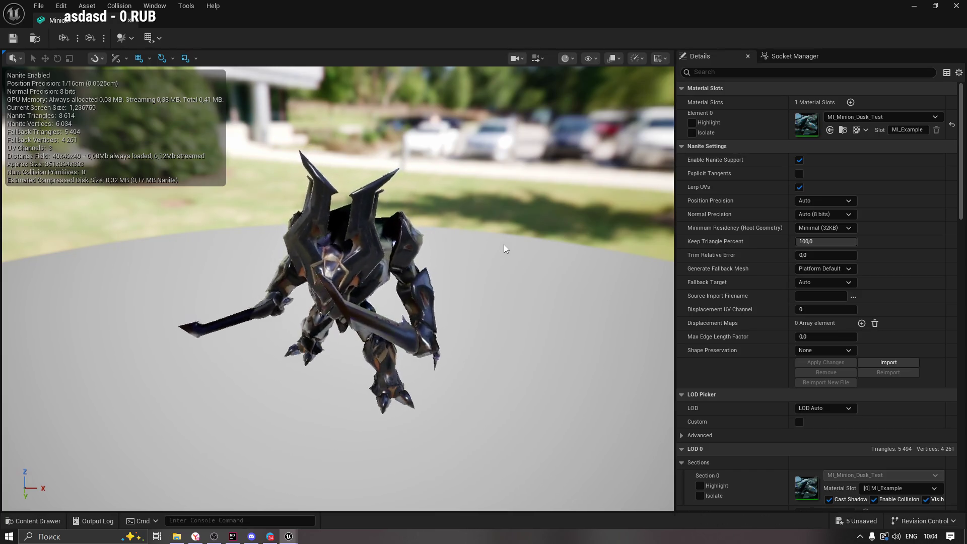
left_click(14, 38)
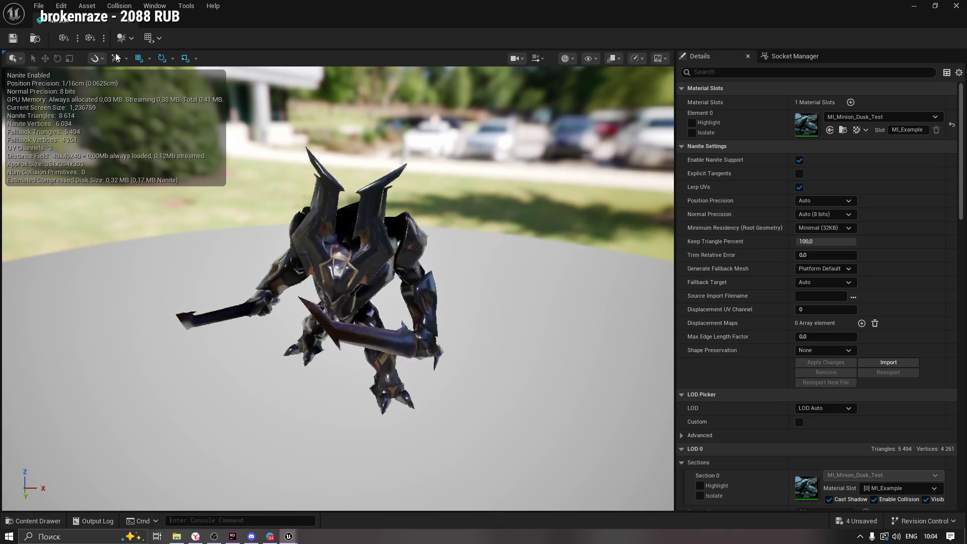
left_click(913, 6)
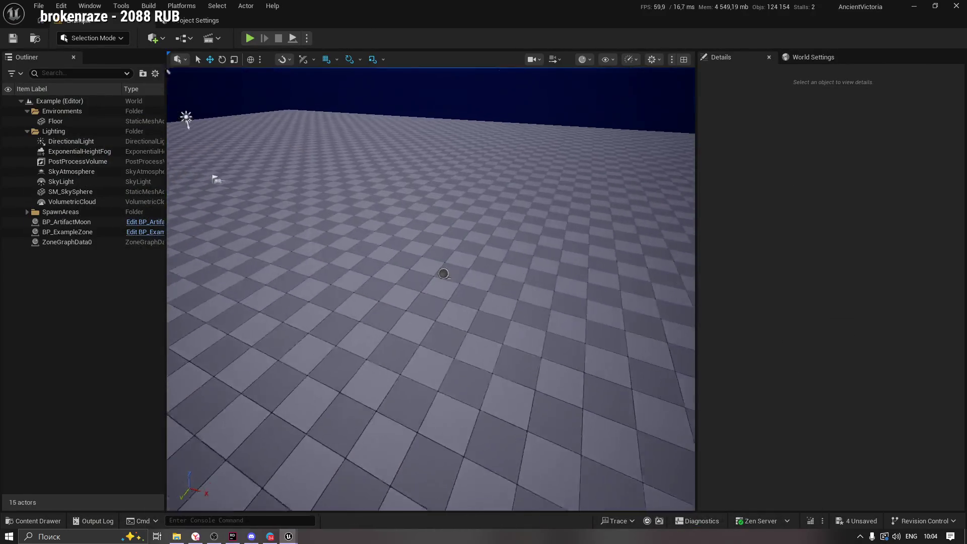
Start a Play In Editor session with Alt+P and, after the crash, switch to the crash reporter
key("alt+p")
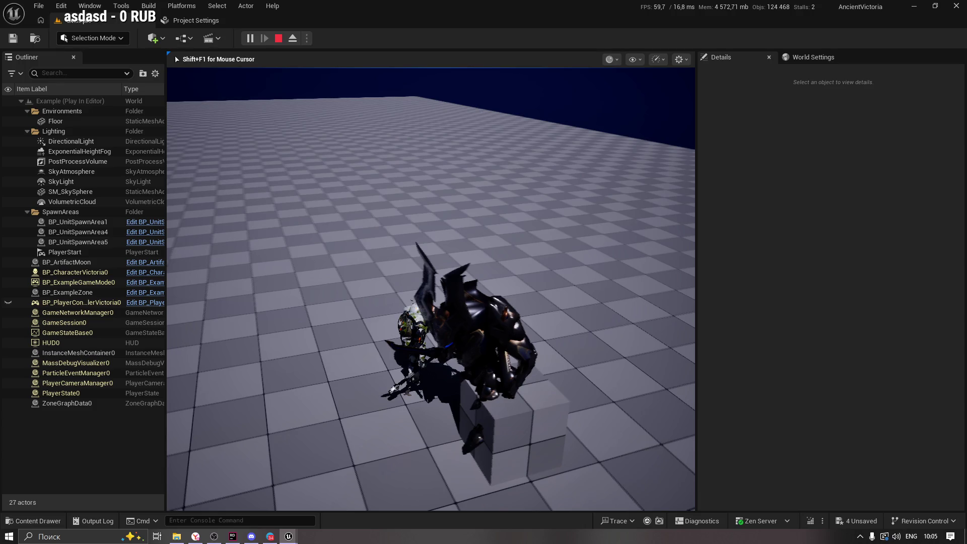
key("alt+Tab")
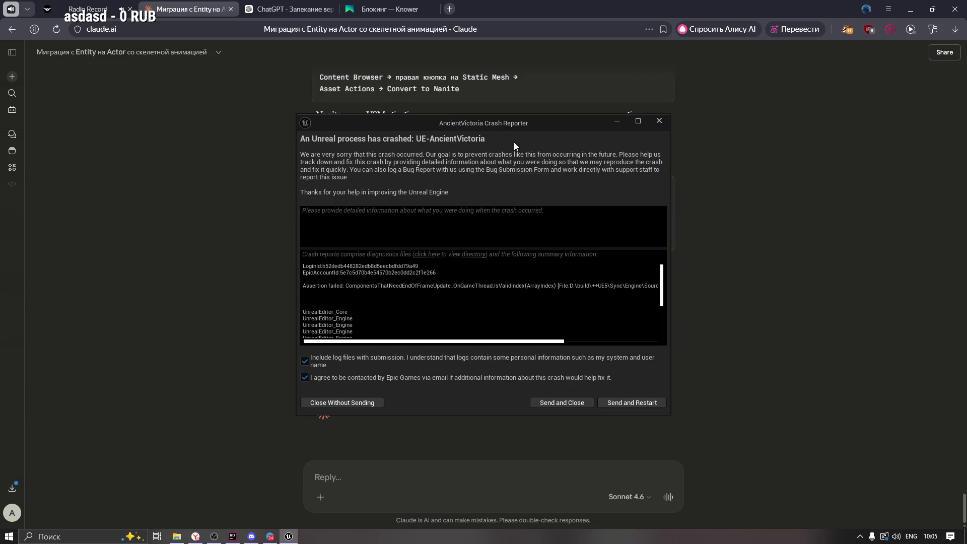
Enlarge the Crash Reporter to show the full LevelTick.cpp assertion and call stack, then bring Discord forward
left_click_drag(418, 93, 370, 80)
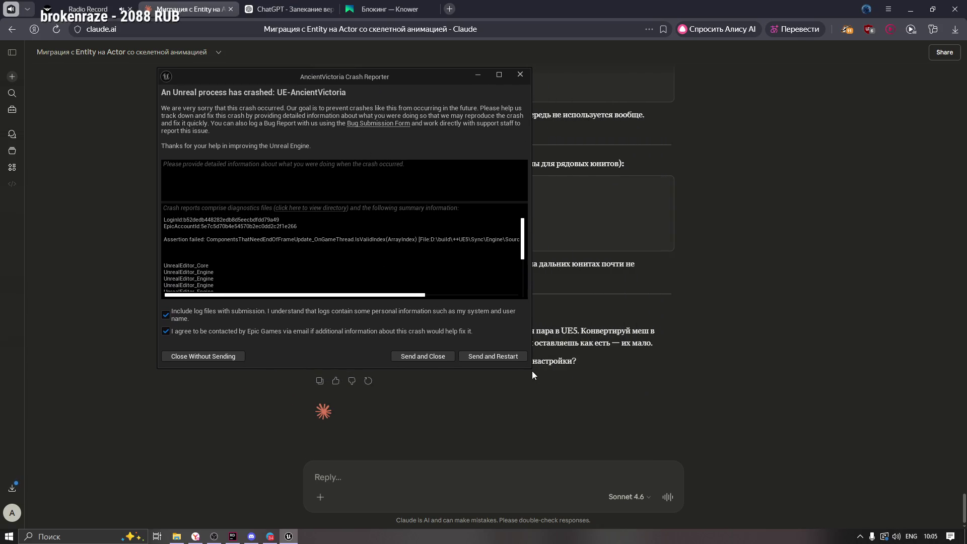
left_click_drag(530, 368, 926, 507)
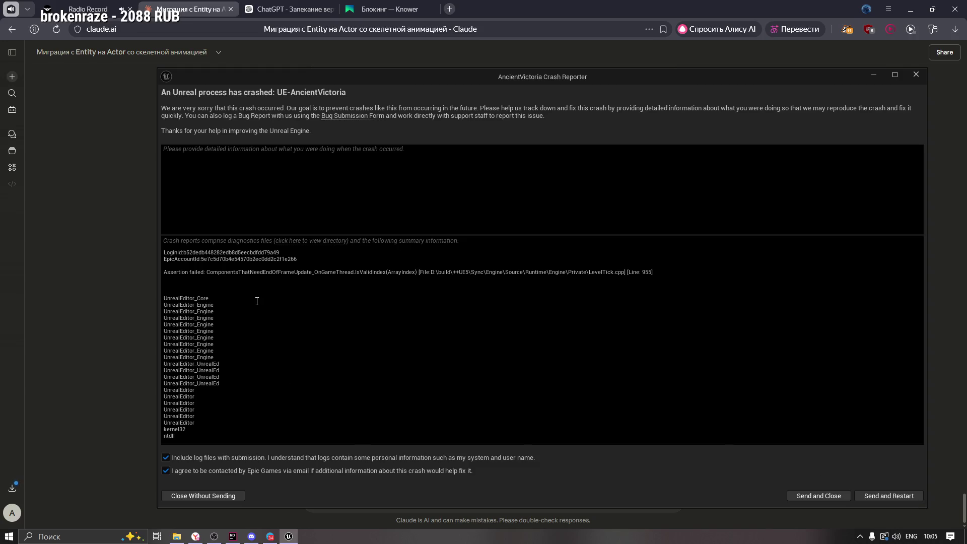
left_click(251, 537)
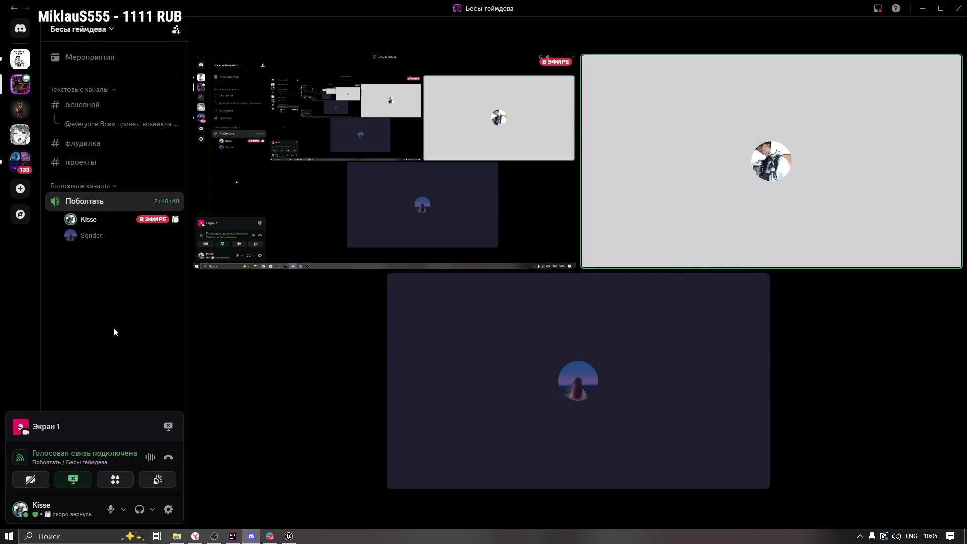
Browse Discord's Voice & Video settings, close them, and return to the Crash Reporter
left_click(168, 514)
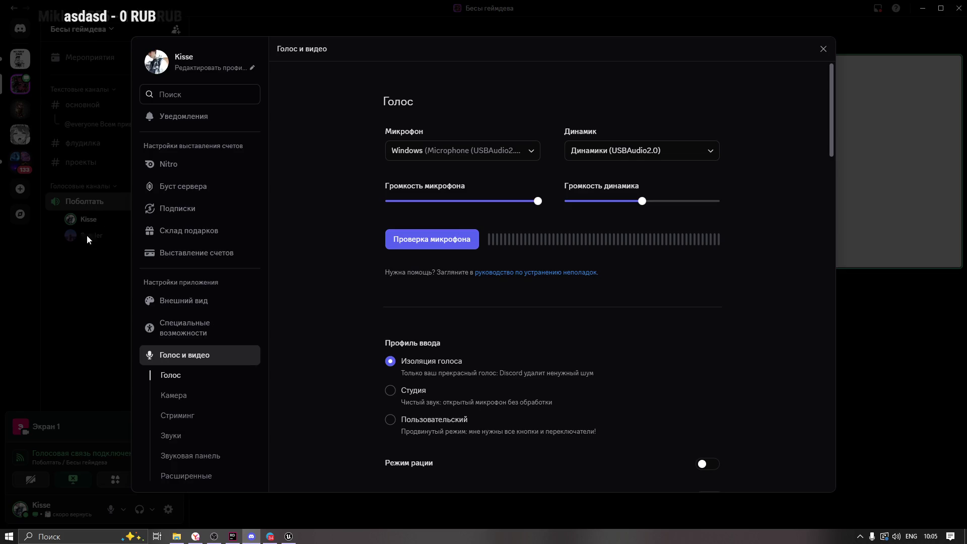
mouse_move(831, 112)
left_mouse_down()
mouse_move(833, 190)
mouse_move(857, 260)
mouse_move(870, 478)
mouse_move(881, 283)
mouse_move(860, 120)
mouse_move(868, 192)
left_mouse_up()
left_click(171, 375)
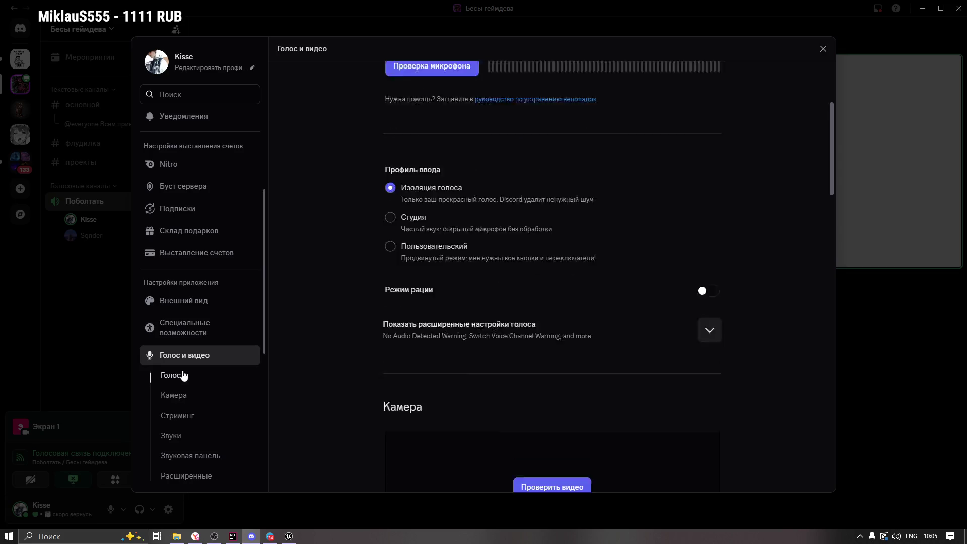
mouse_move(834, 131)
left_mouse_down()
mouse_move(839, 155)
mouse_move(844, 112)
left_mouse_up()
left_click(822, 48)
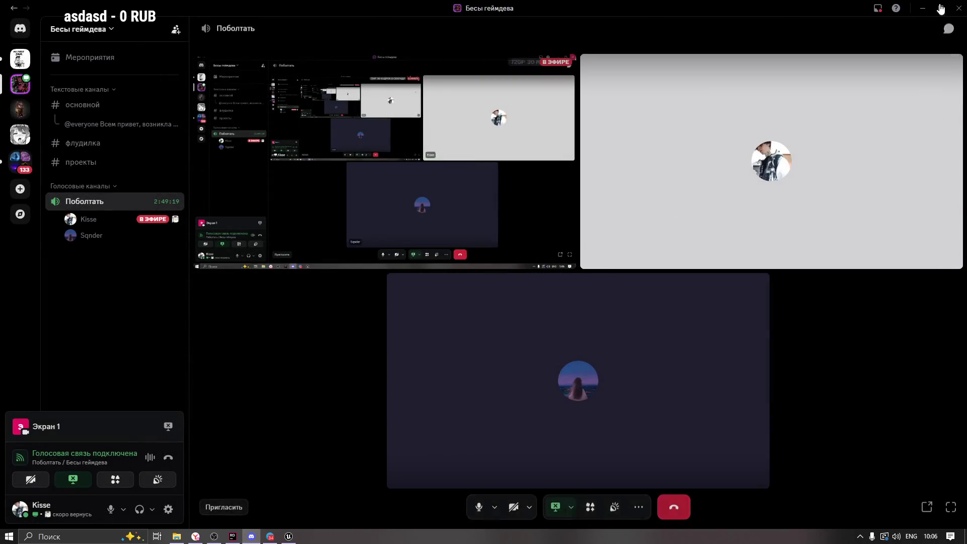
key("alt+Tab")
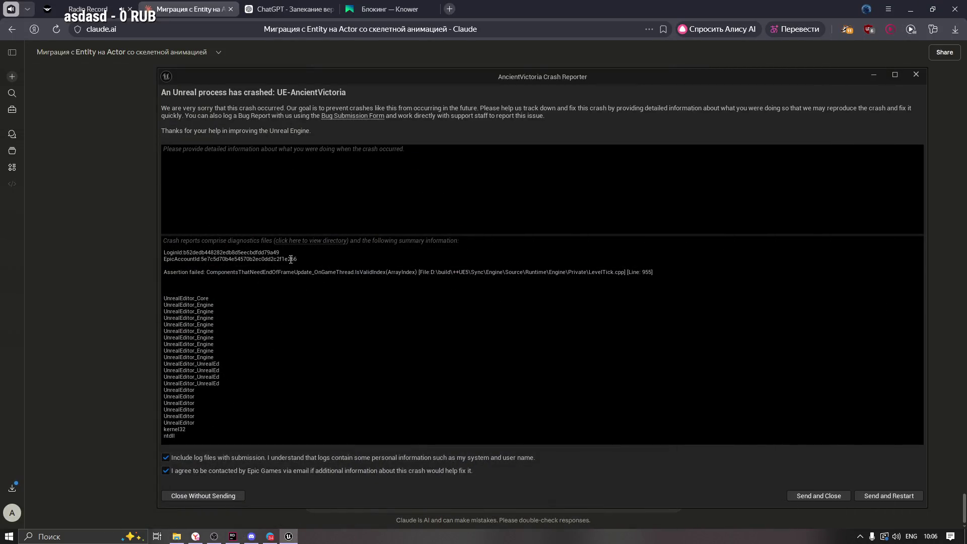
Select and read the LevelTick.cpp assertion failure line in the Crash Reporter
left_click_drag(206, 274, 367, 271)
left_click(409, 273)
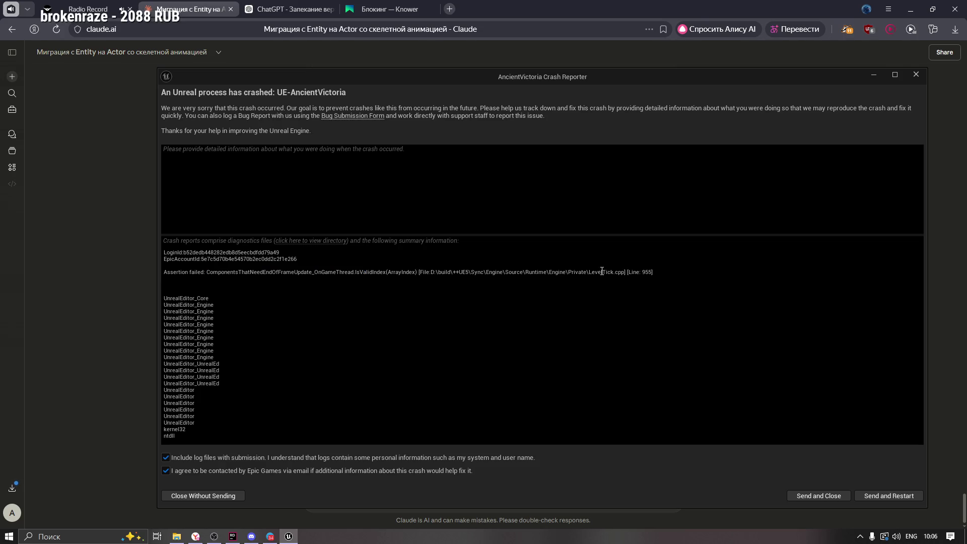
left_click_drag(589, 273, 624, 272)
left_click(580, 278)
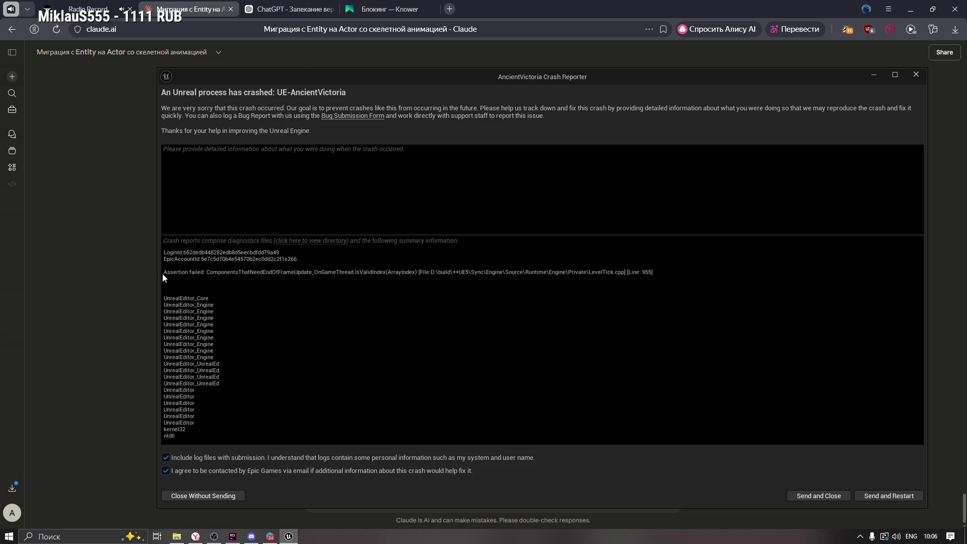
mouse_move(166, 273)
left_mouse_down()
mouse_move(738, 260)
mouse_move(682, 270)
left_mouse_up()
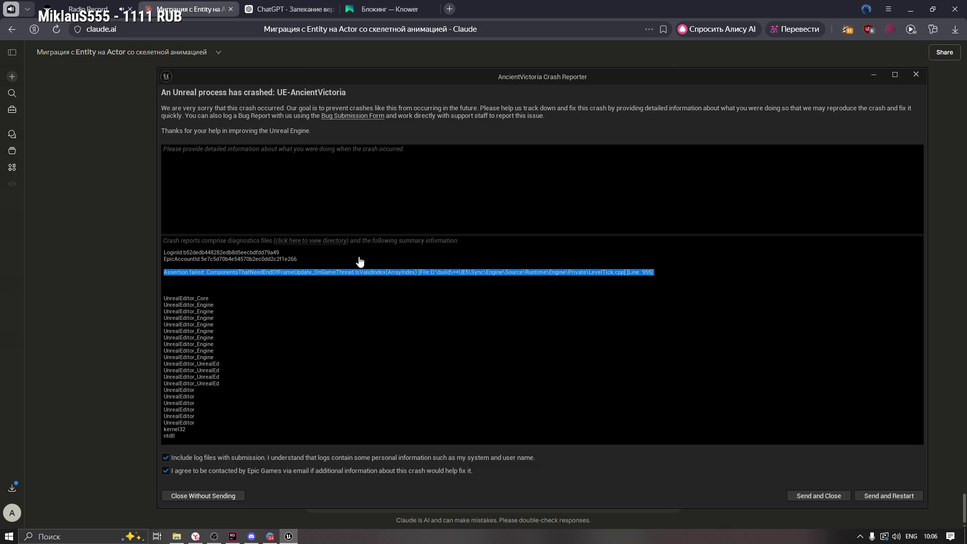
Open AncientVictoria.log from the crash files folder in Sublime Text
left_click(296, 243)
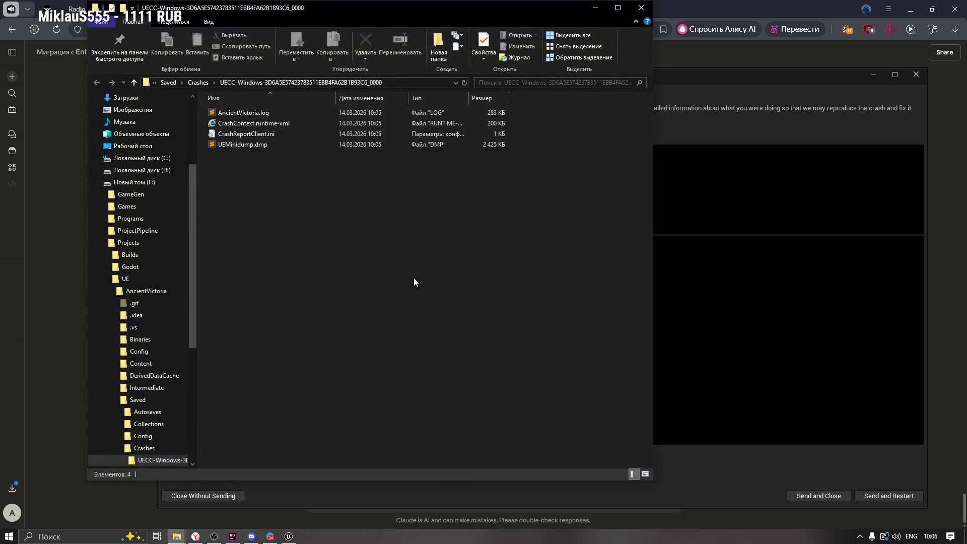
double_click(226, 115)
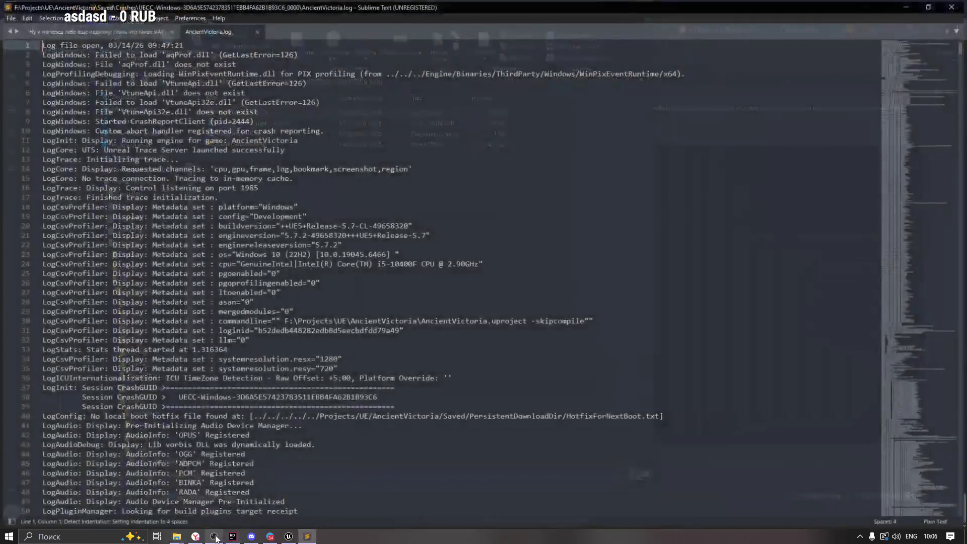
left_click(214, 537)
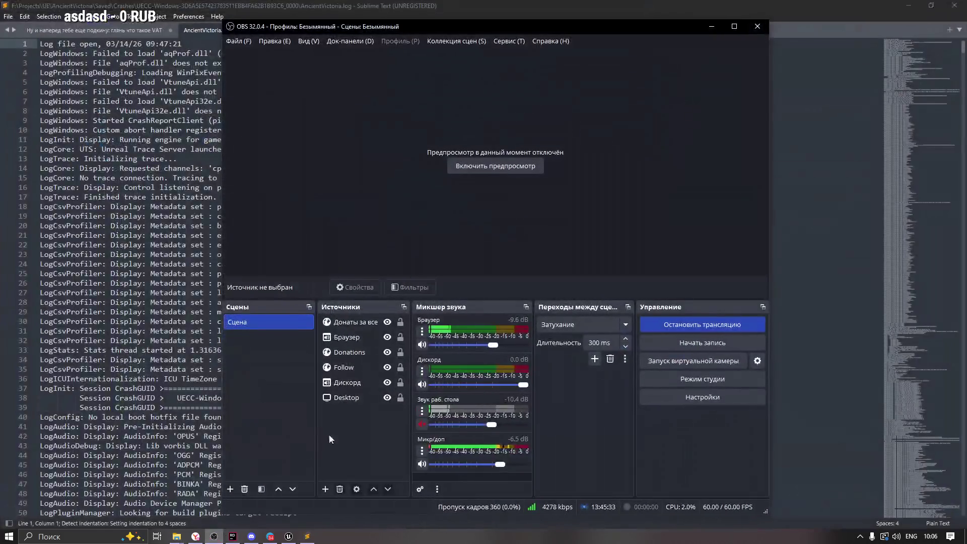
Confirm the Mic's Noise Suppression filter stays on Speex, then minimize OBS
left_click(422, 451)
left_click(456, 415)
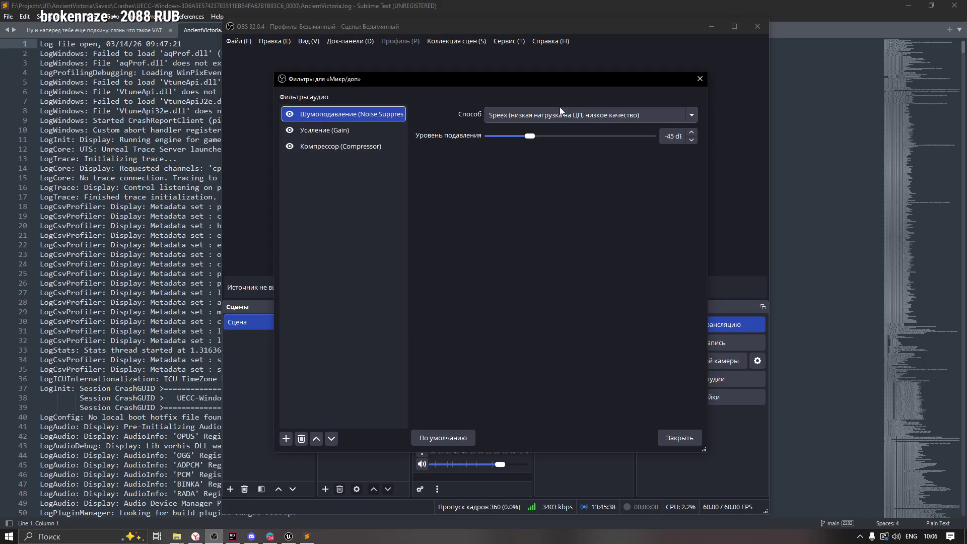
left_click(539, 116)
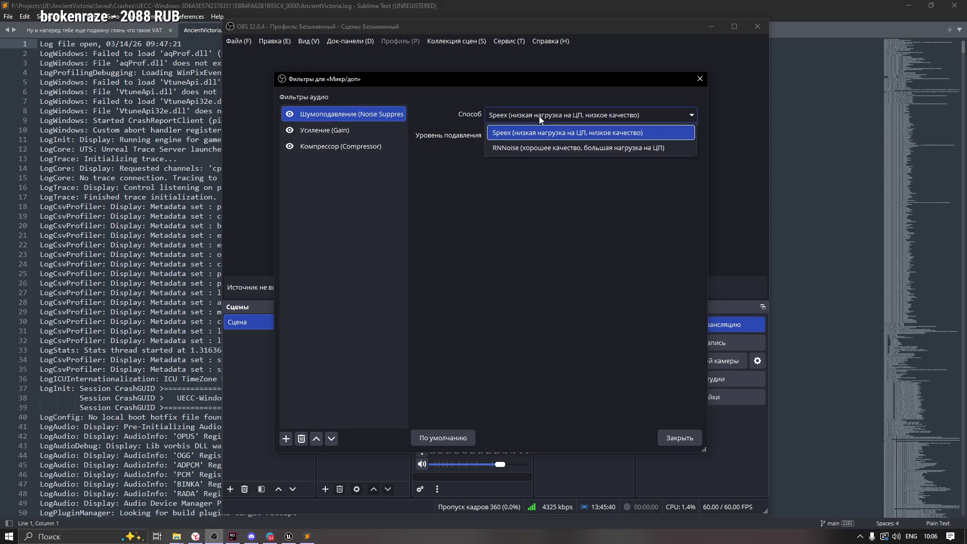
left_click(539, 116)
left_click(700, 79)
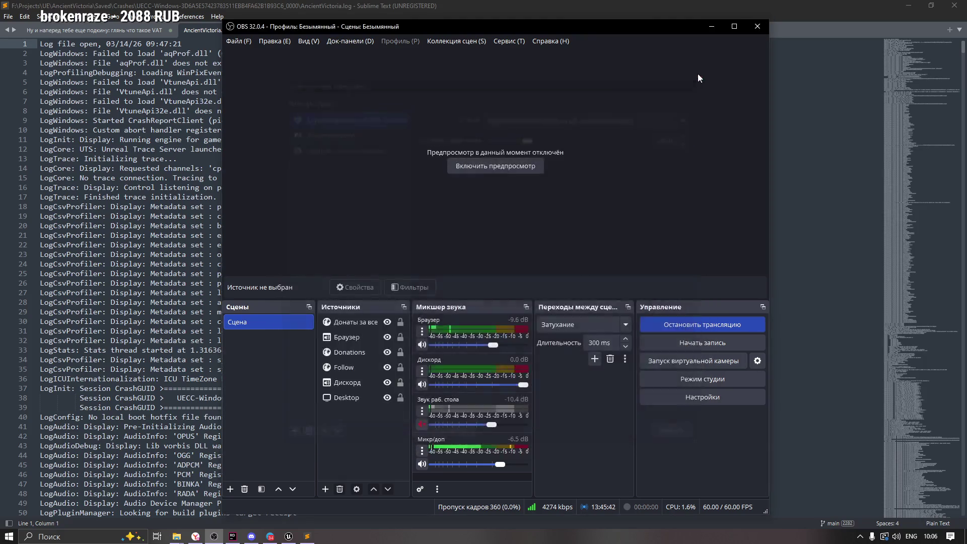
left_click(711, 30)
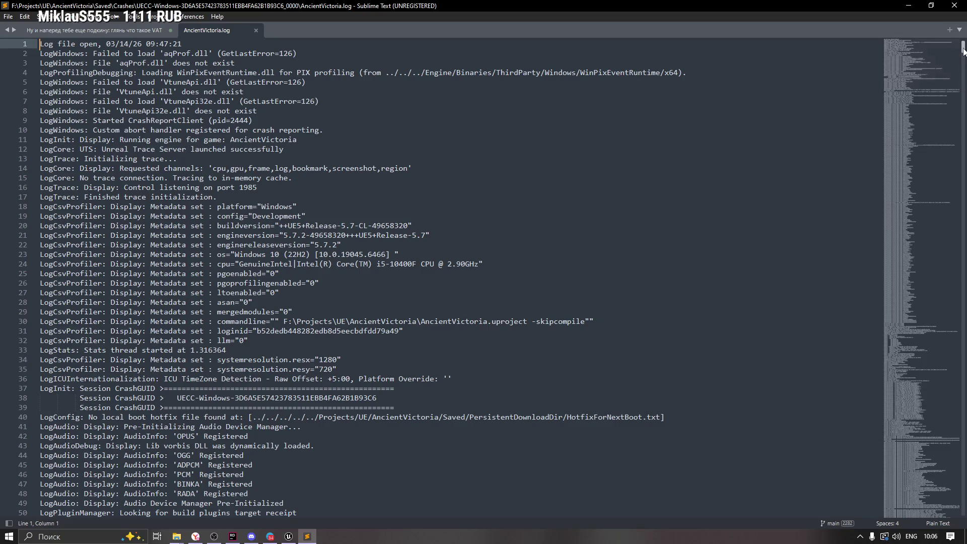
Read the log to its final LevelTick.cpp assertion failure, then open a new browser tab
mouse_move(963, 50)
left_mouse_down()
mouse_move(963, 428)
mouse_move(946, 497)
left_mouse_up()
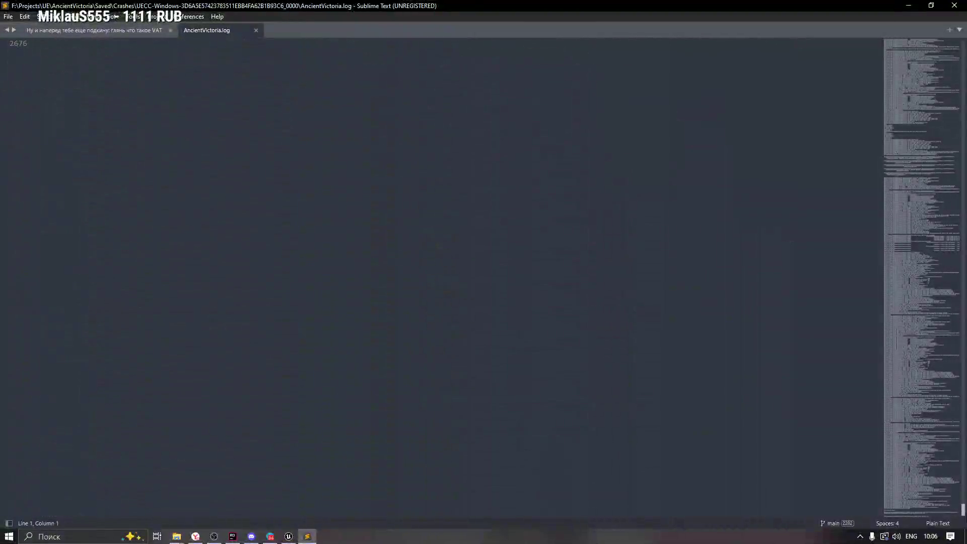
left_click(438, 134)
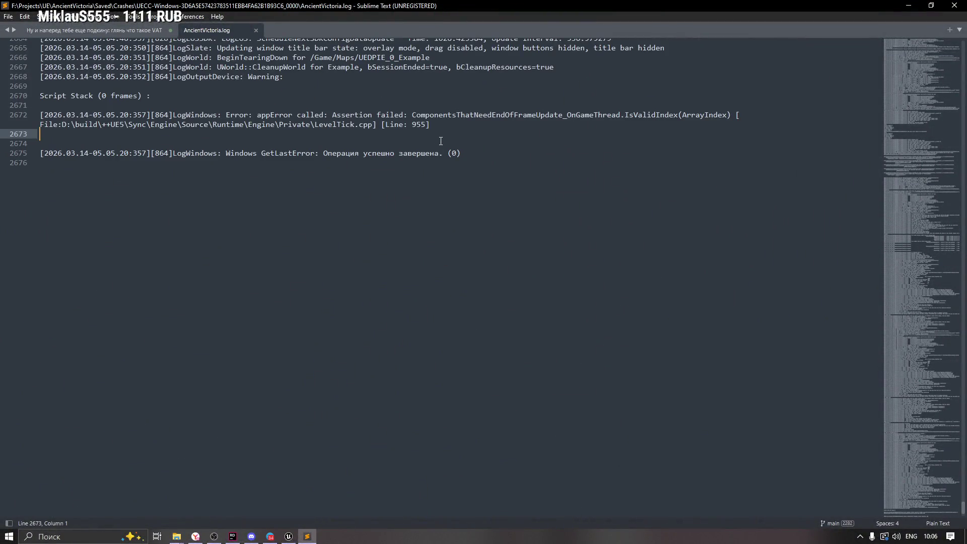
scroll(428, 166, "up", 4)
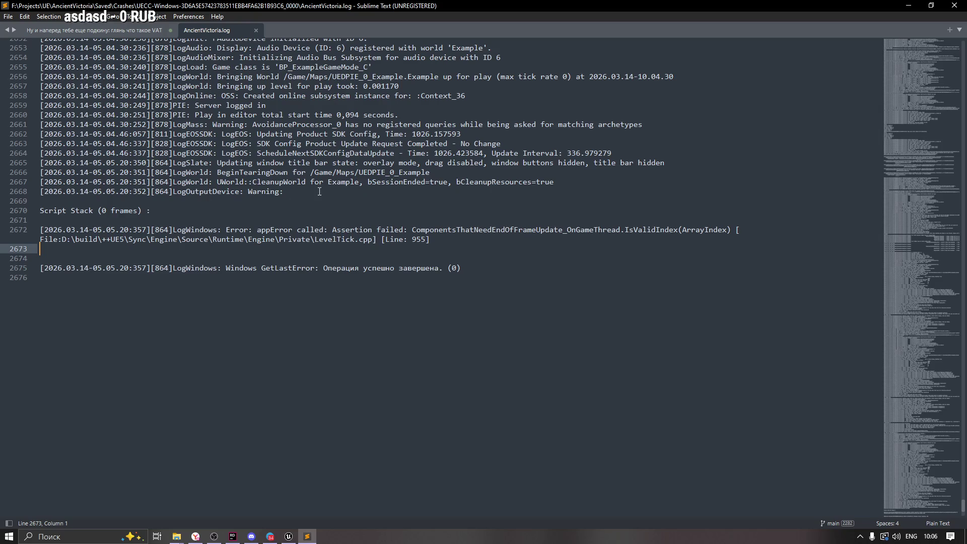
mouse_move(319, 192)
left_mouse_down()
mouse_move(204, 172)
mouse_move(311, 187)
left_mouse_up()
left_click(292, 185)
left_click(425, 183)
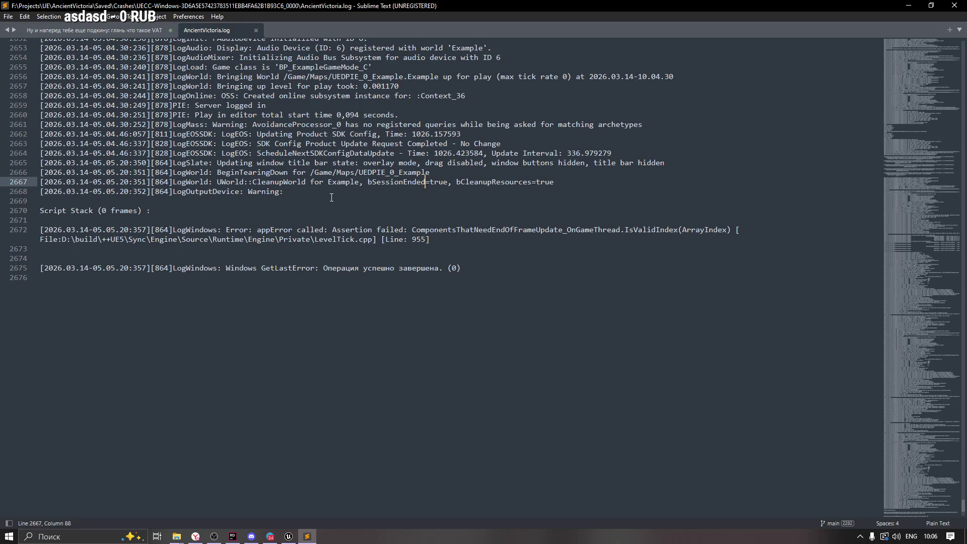
left_click(280, 202)
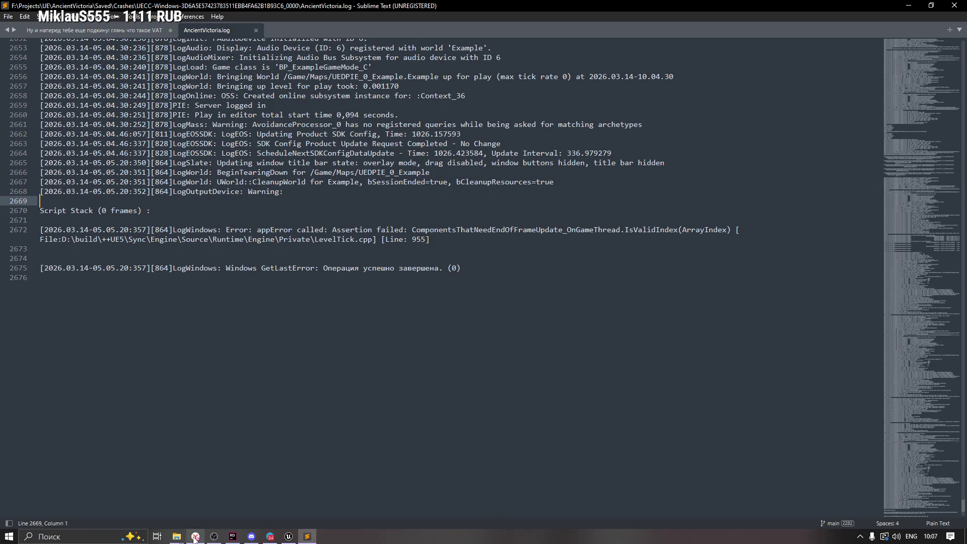
left_click(195, 536)
left_click(449, 9)
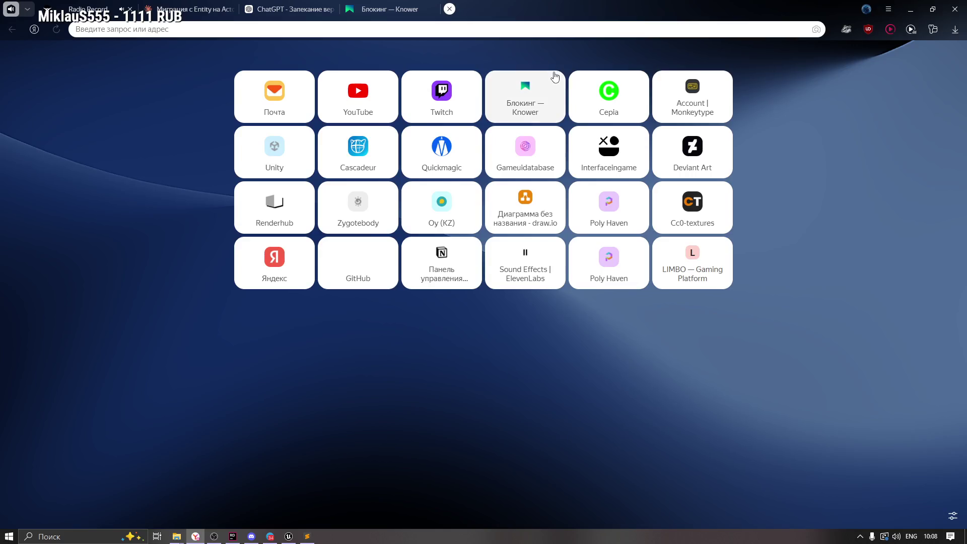
Search Yandex for 'surround sound 7.1' using the suggestion list
type("surrou")
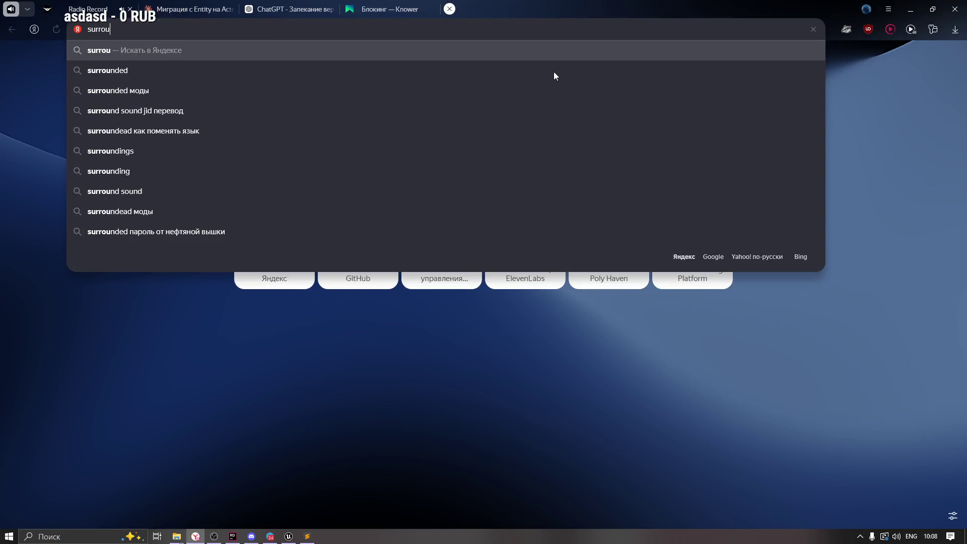
type("nd")
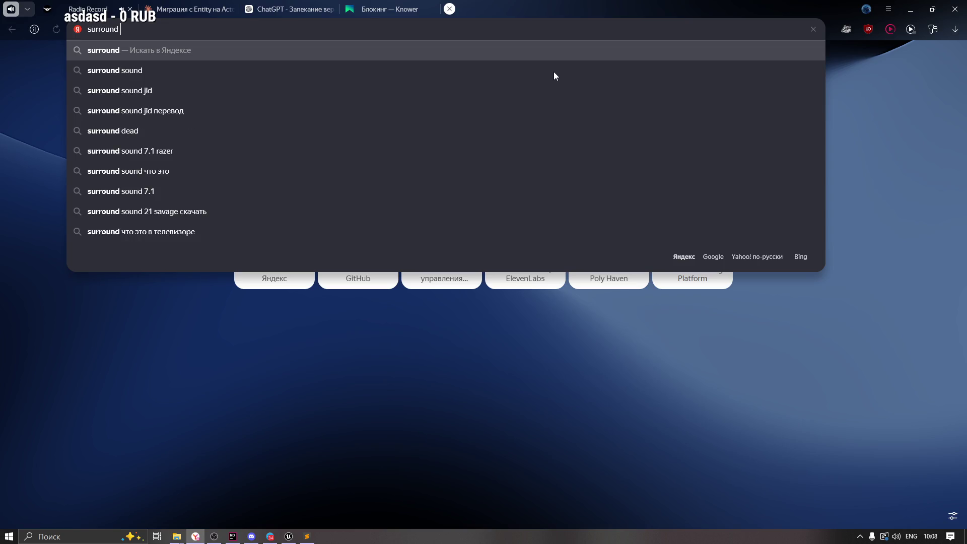
key("Down")
key("Down")
key("Down")
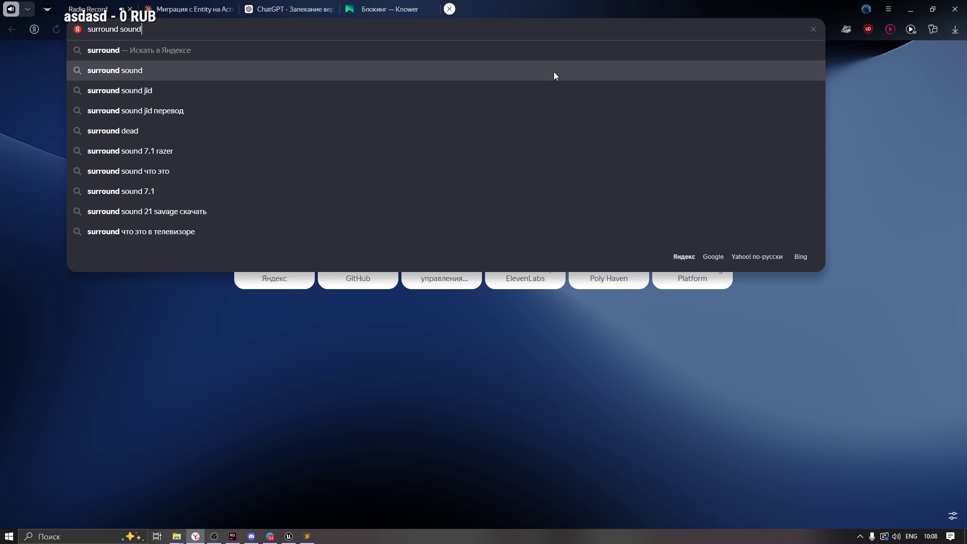
key("Return")
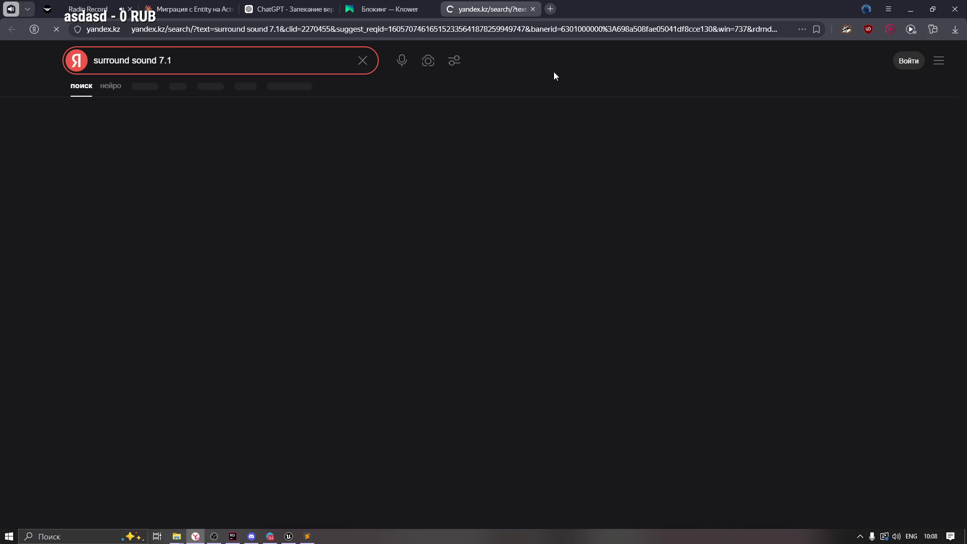
scroll(344, 236, "down", 3)
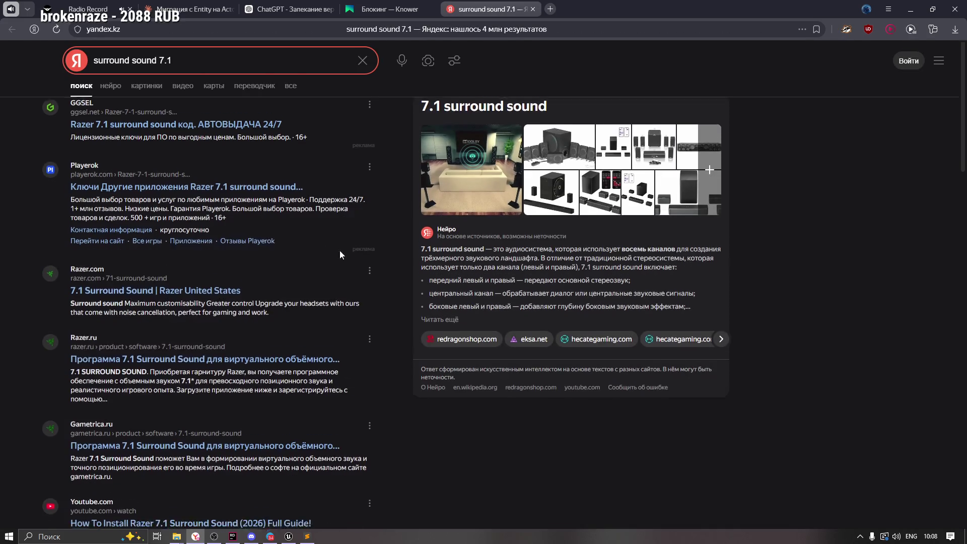
scroll(452, 270, "up", 3)
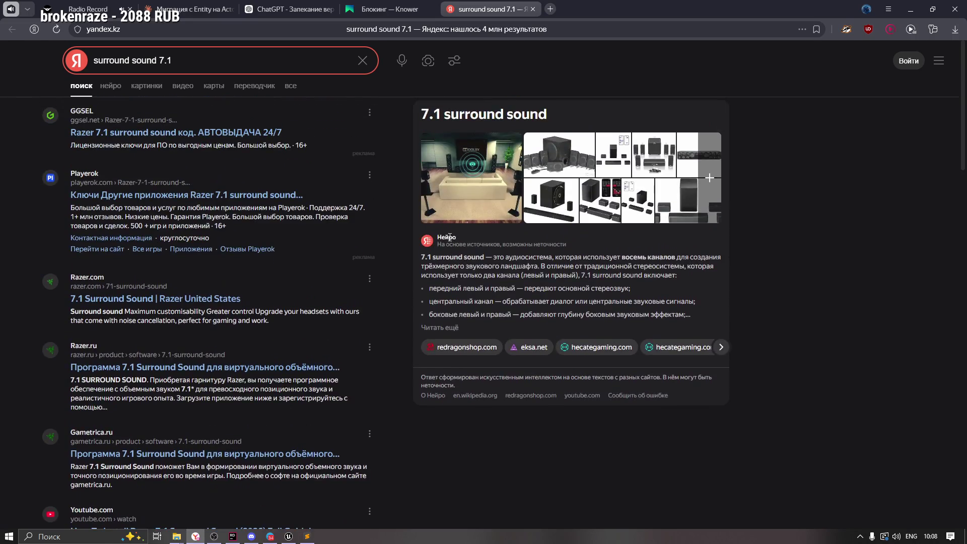
Switch to image results for 'surround sound 7.1' and scroll through them
left_click(146, 87)
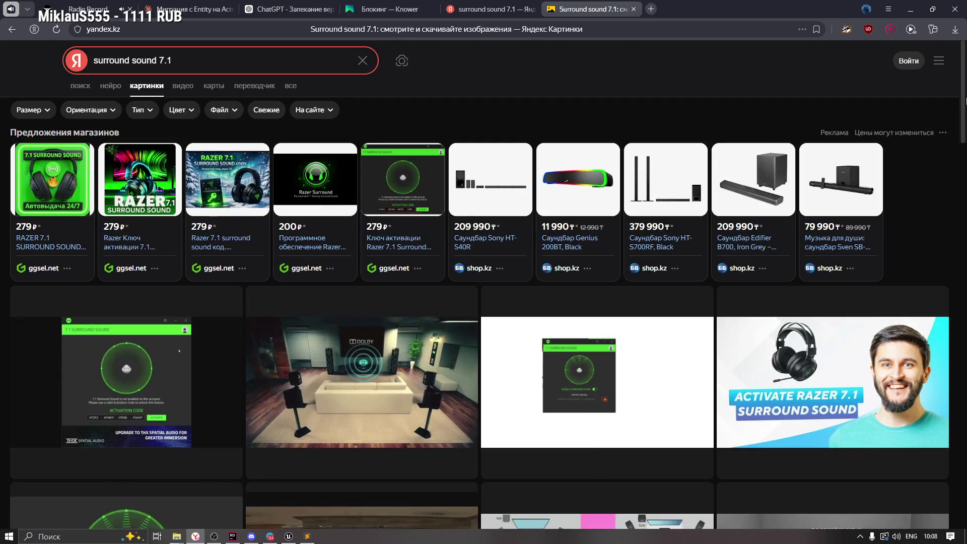
scroll(479, 325, "down", 4)
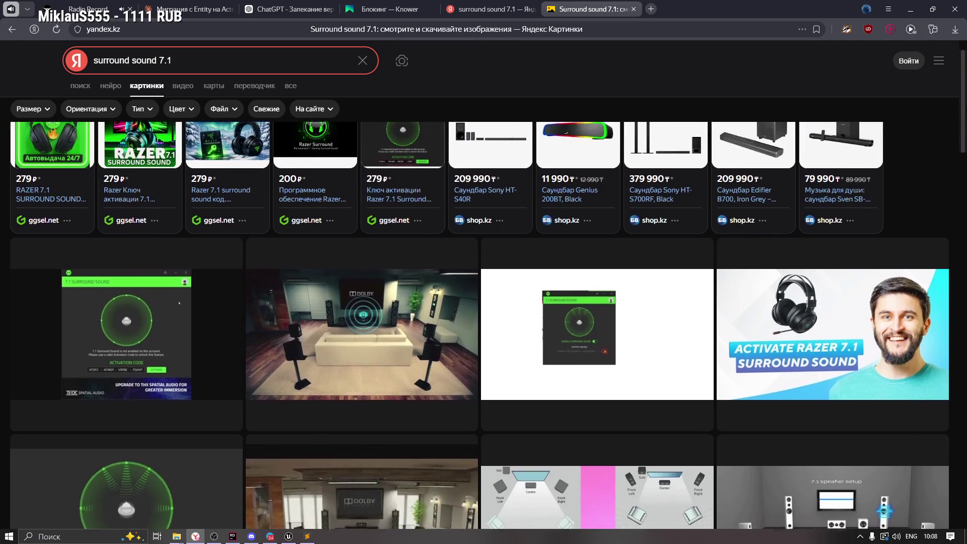
scroll(479, 325, "down", 3)
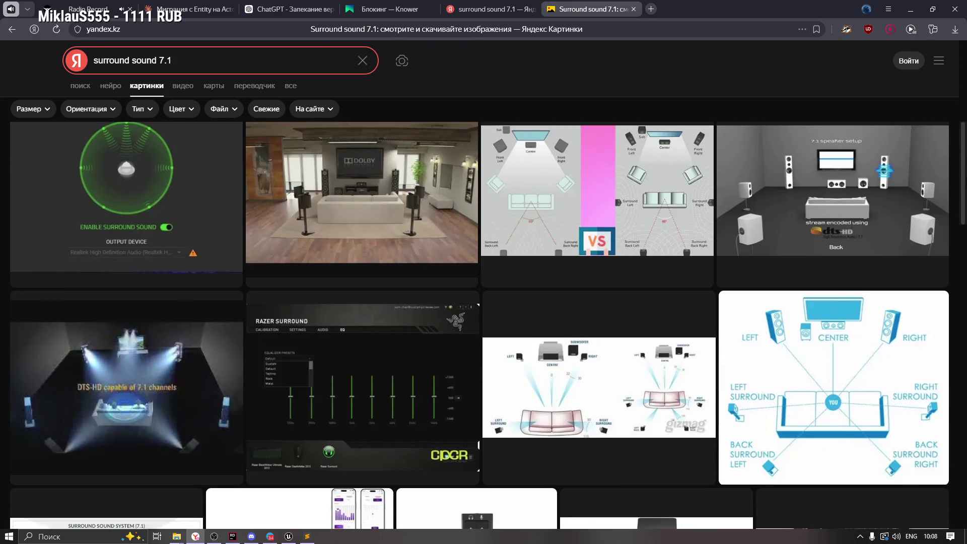
scroll(479, 325, "down", 6)
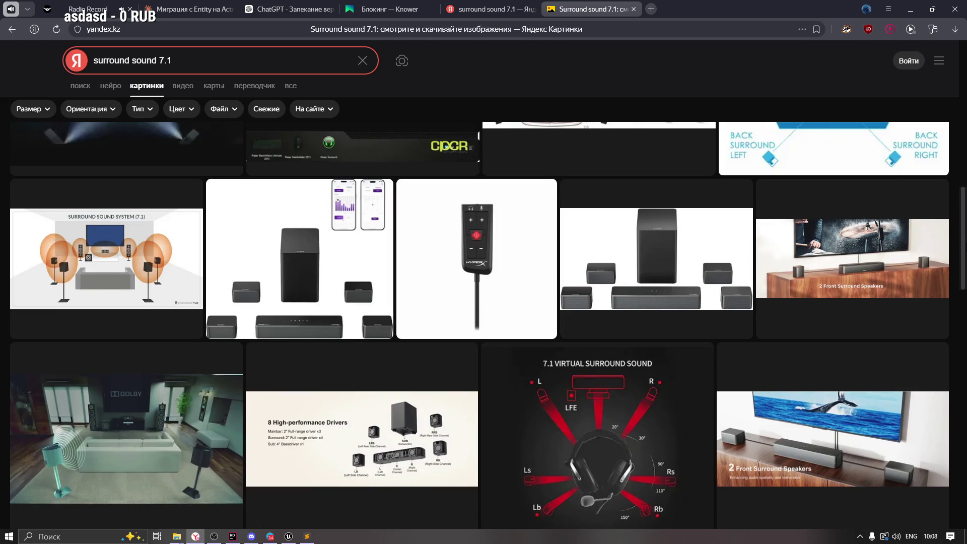
scroll(479, 325, "down", 10)
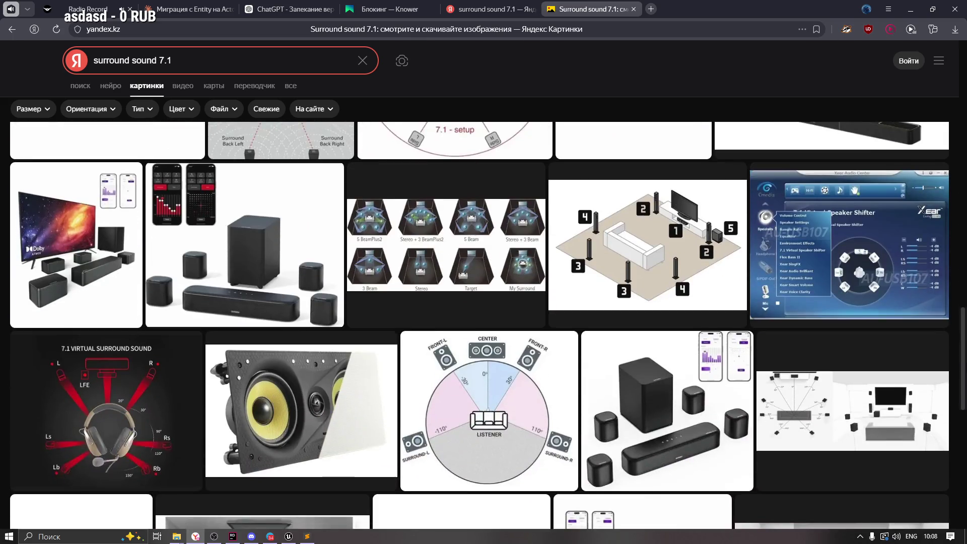
scroll(479, 325, "down", 20)
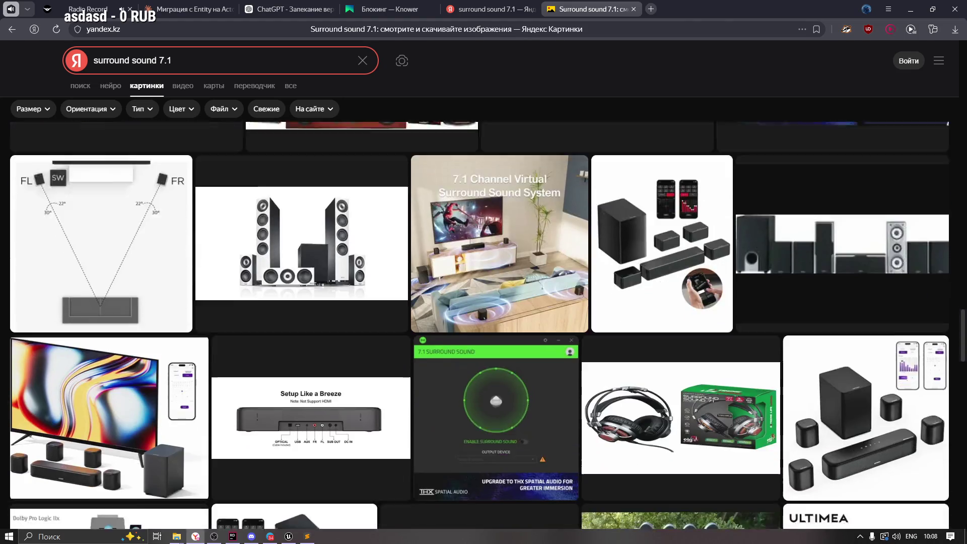
scroll(479, 325, "down", 4)
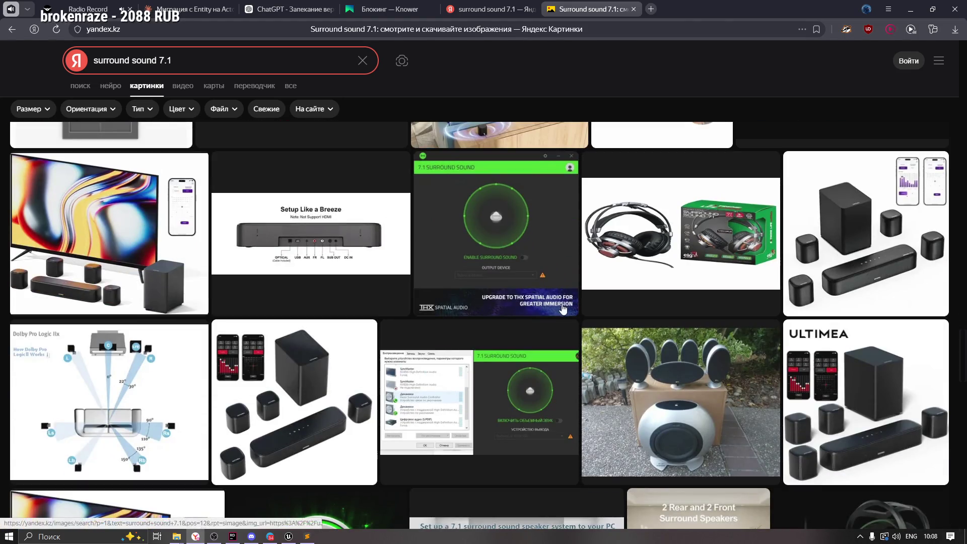
scroll(353, 252, "up", 4)
scroll(382, 277, "down", 4)
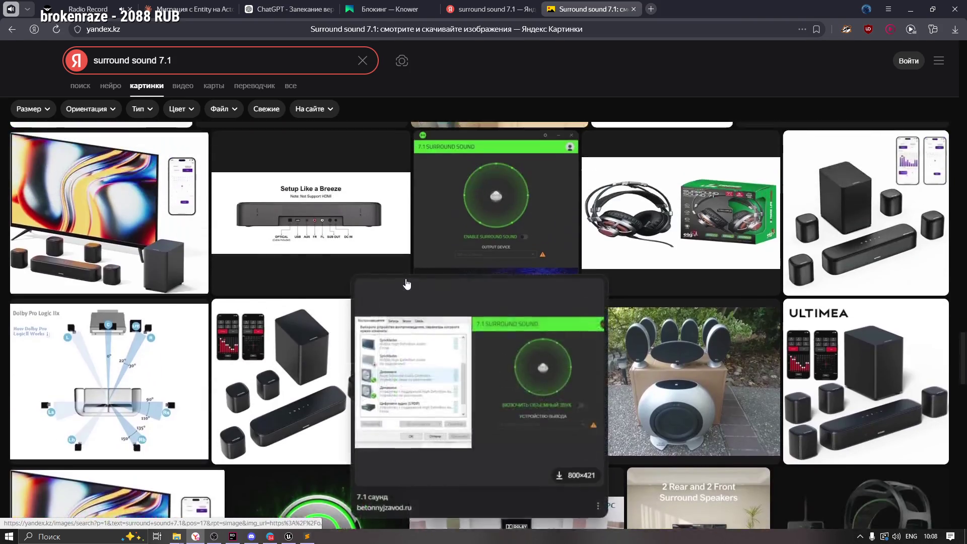
scroll(403, 285, "down", 10)
scroll(540, 309, "down", 6)
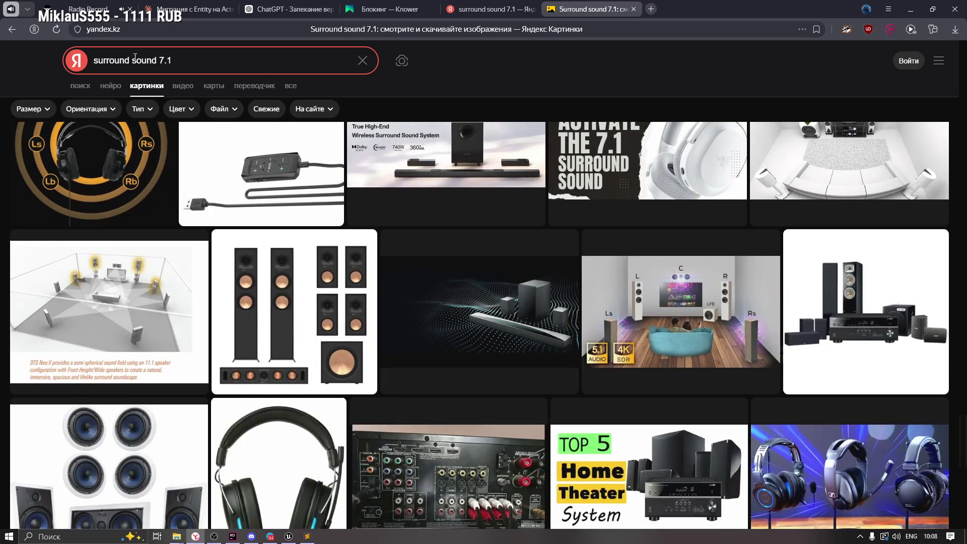
Change the image query to 'surround 7.1' and scroll through the new results
left_click(133, 60)
double_click(135, 60)
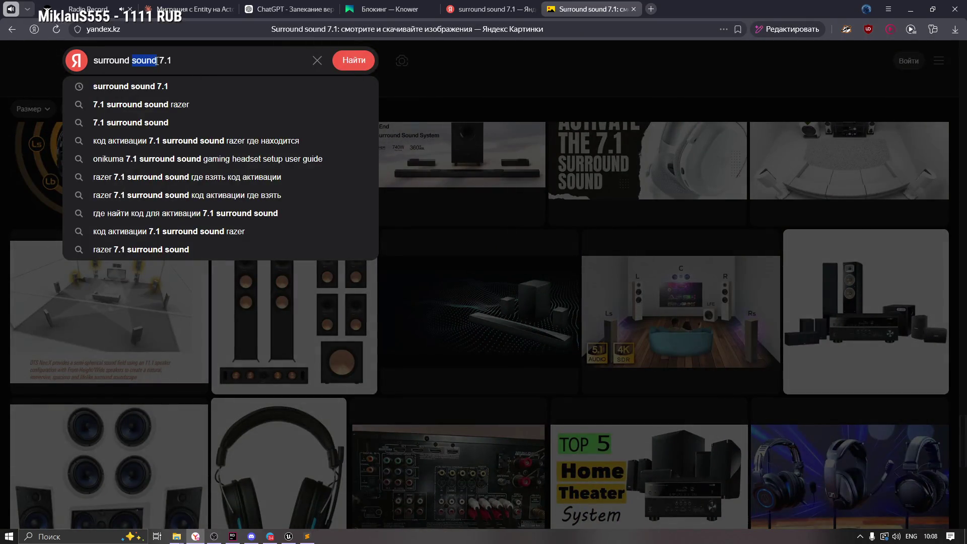
key("BackSpace")
left_click(353, 61)
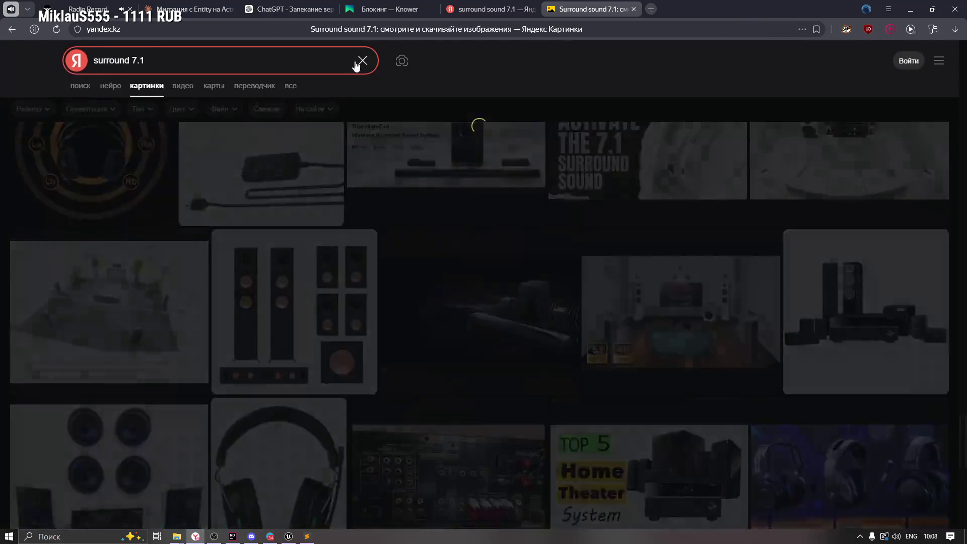
scroll(672, 218, "down", 10)
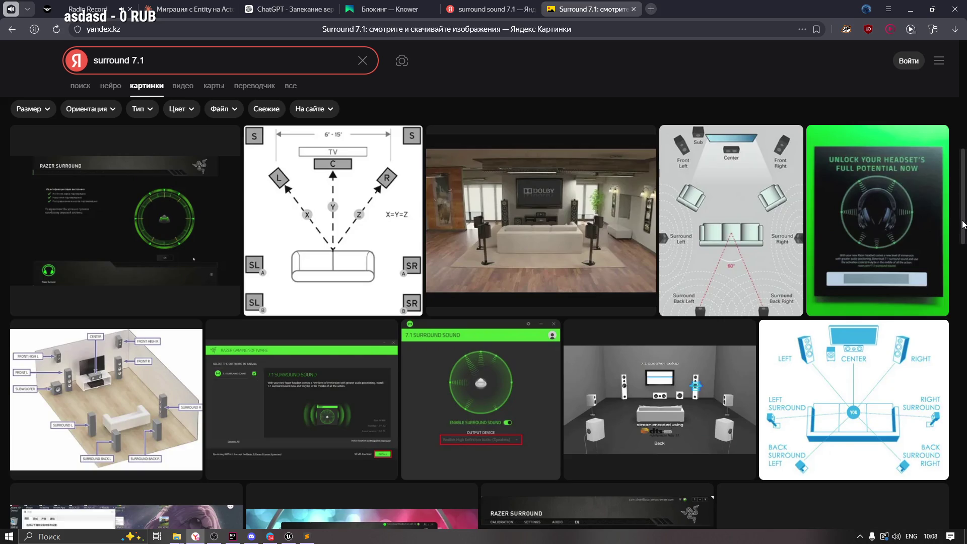
left_click_drag(963, 224, 961, 406)
scroll(479, 325, "down", 15)
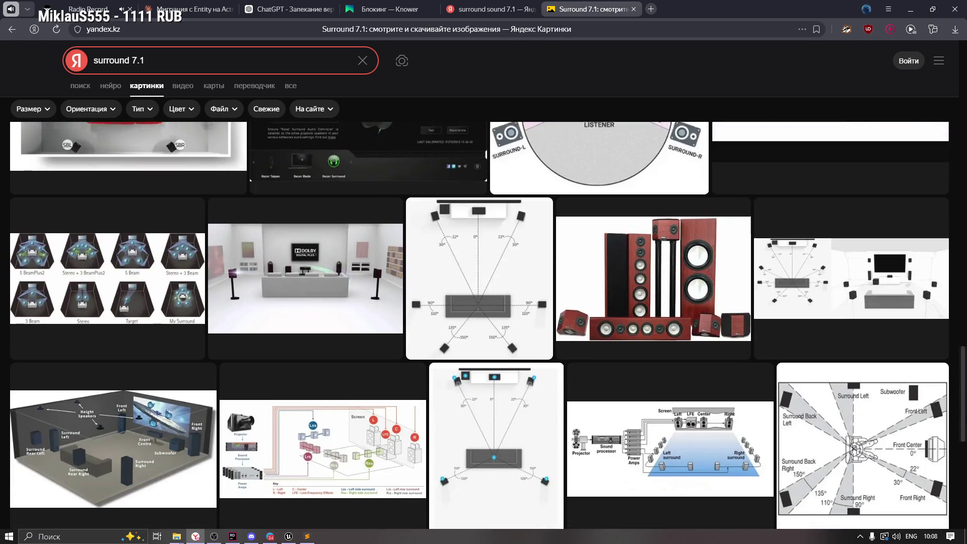
scroll(478, 325, "up", 2)
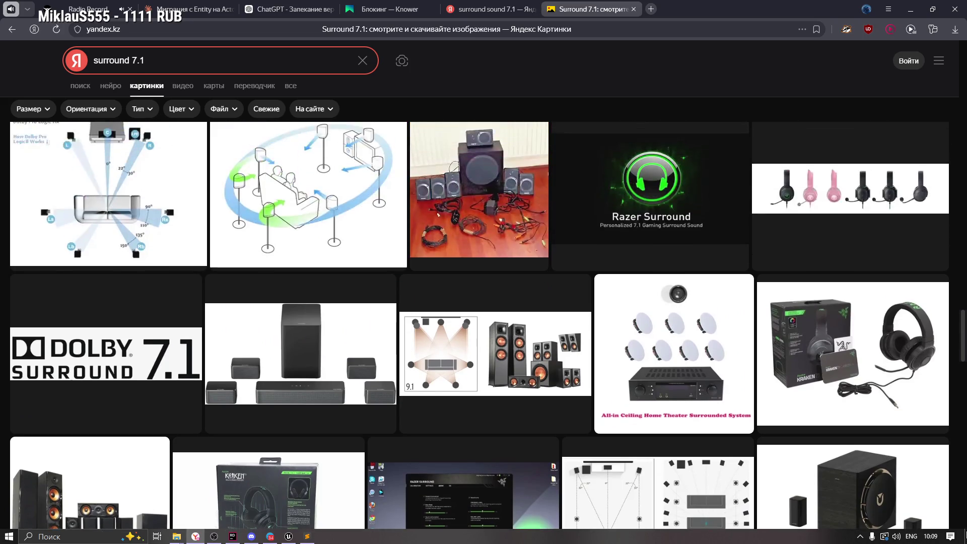
scroll(479, 325, "down", 2)
scroll(478, 325, "up", 3)
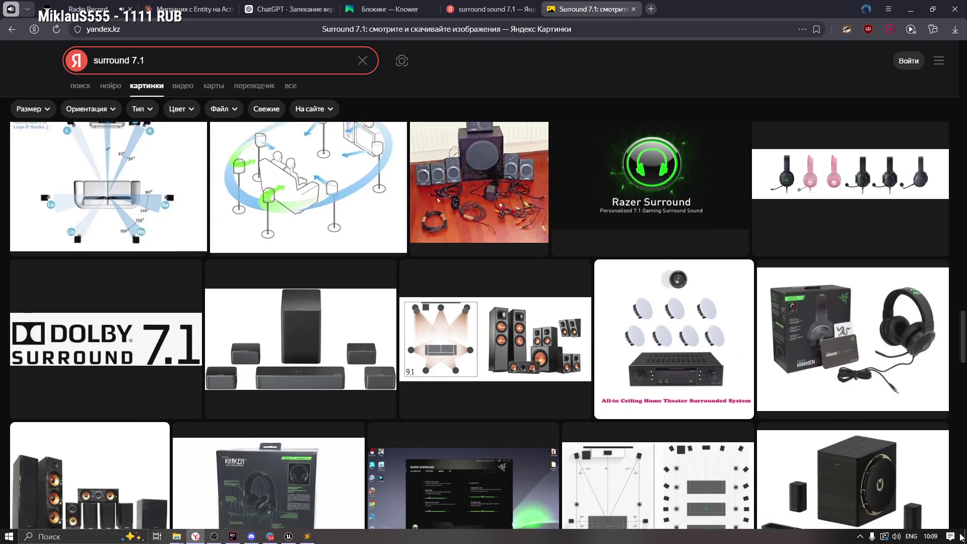
scroll(478, 325, "down", 1)
scroll(479, 325, "down", 2)
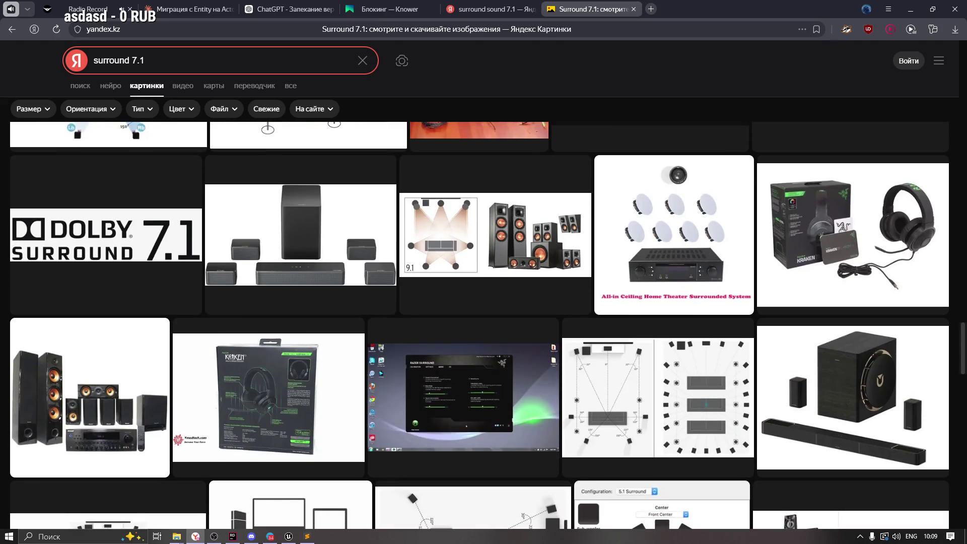
Close the images tab and scroll through the web search results
left_click(634, 9)
scroll(324, 253, "down", 1)
scroll(324, 251, "down", 6)
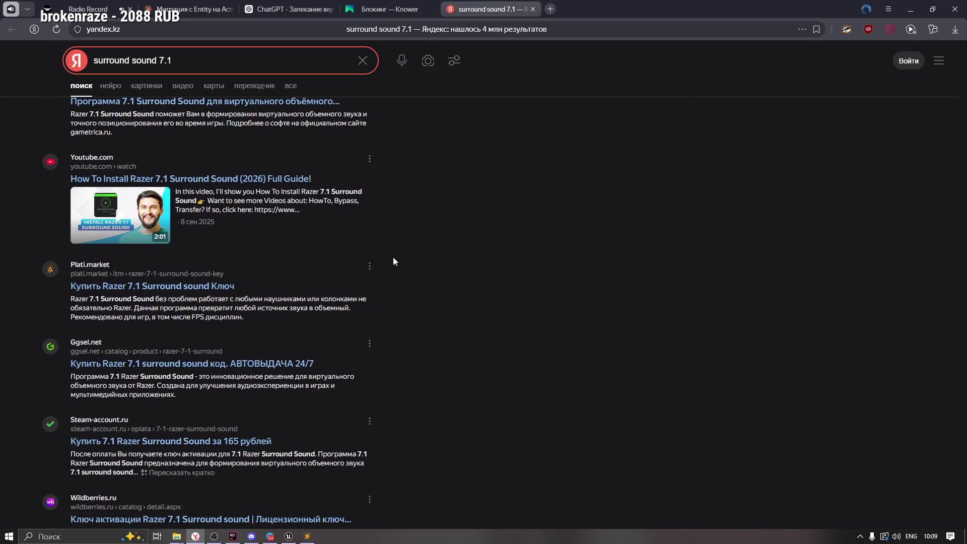
scroll(393, 257, "down", 4)
scroll(401, 259, "down", 6)
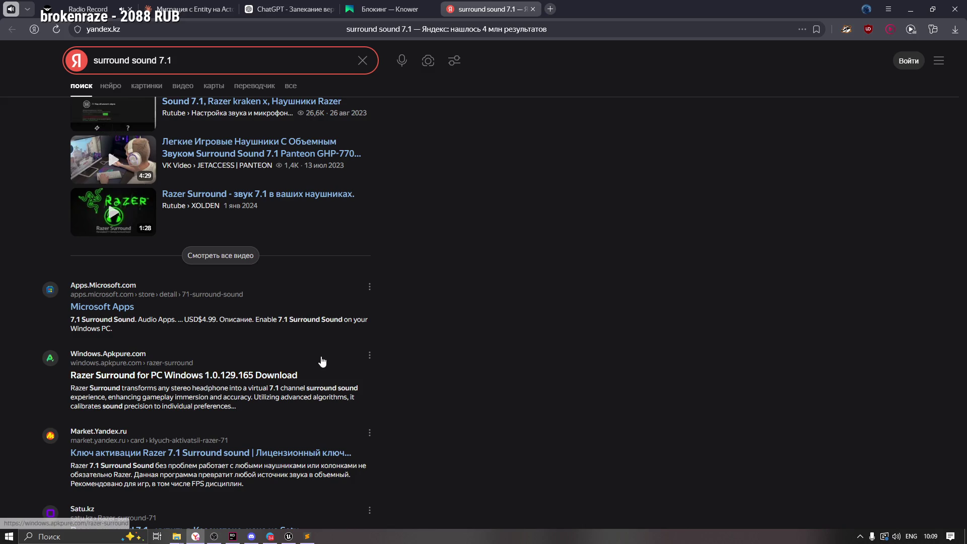
scroll(533, 367, "down", 5)
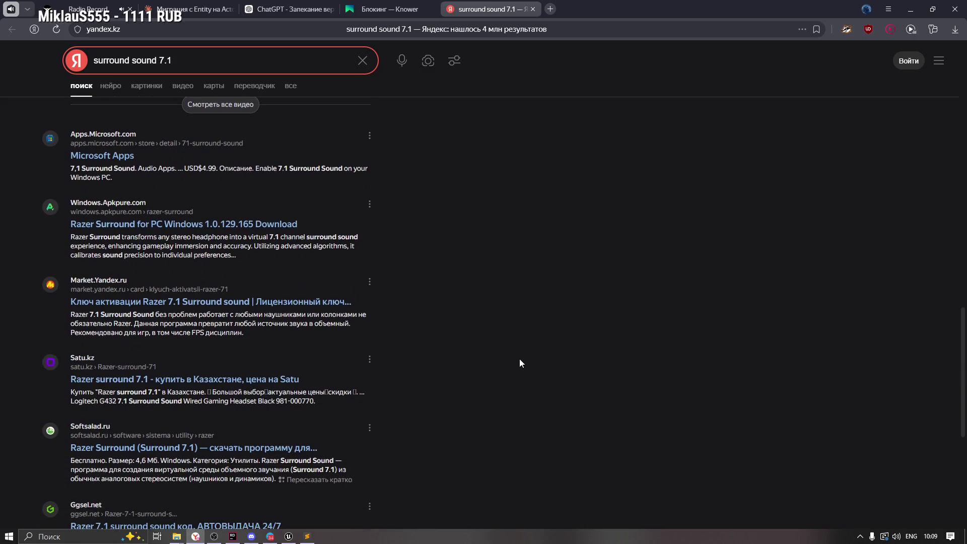
scroll(515, 355, "down", 5)
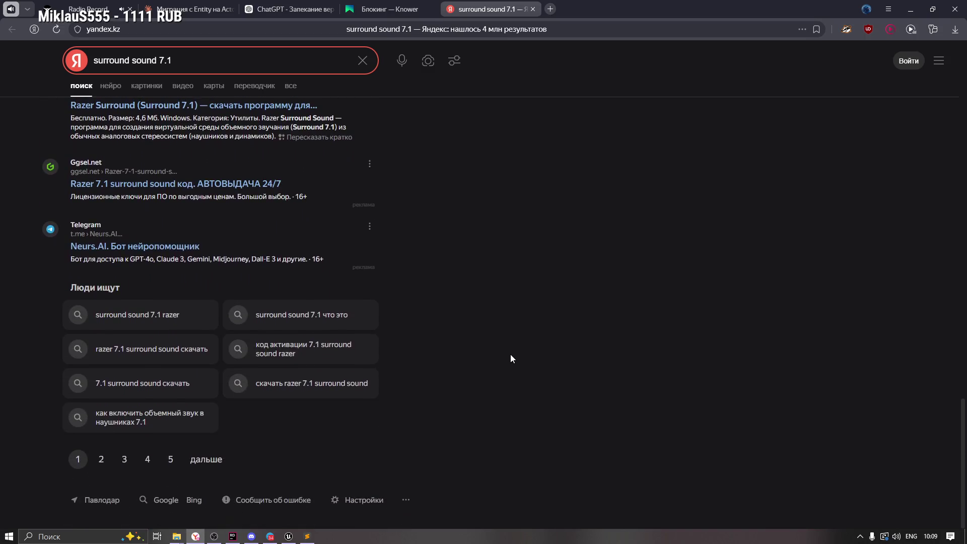
Search for 'sound 7.1 usb' and open the Ozon sound-card result in a background tab
double_click(114, 59)
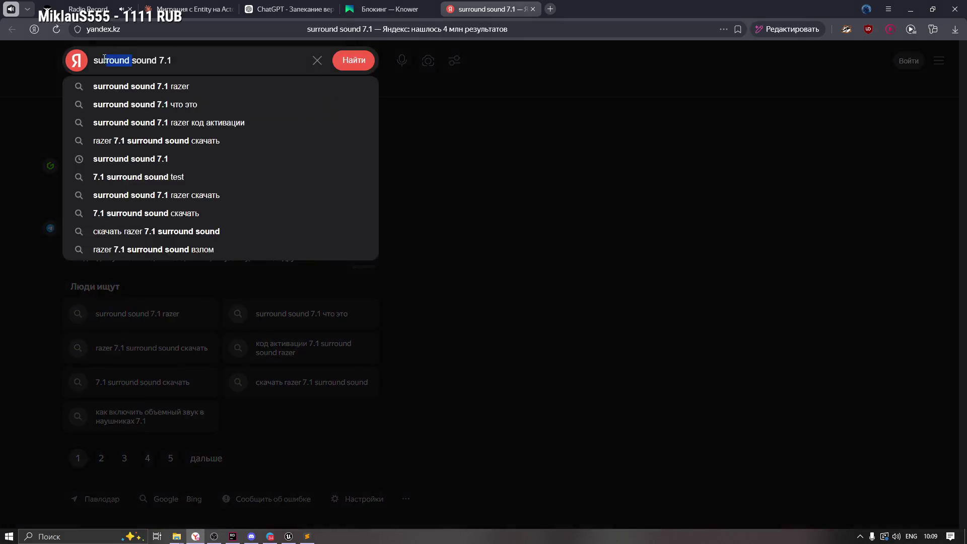
key("BackSpace")
left_click(163, 60)
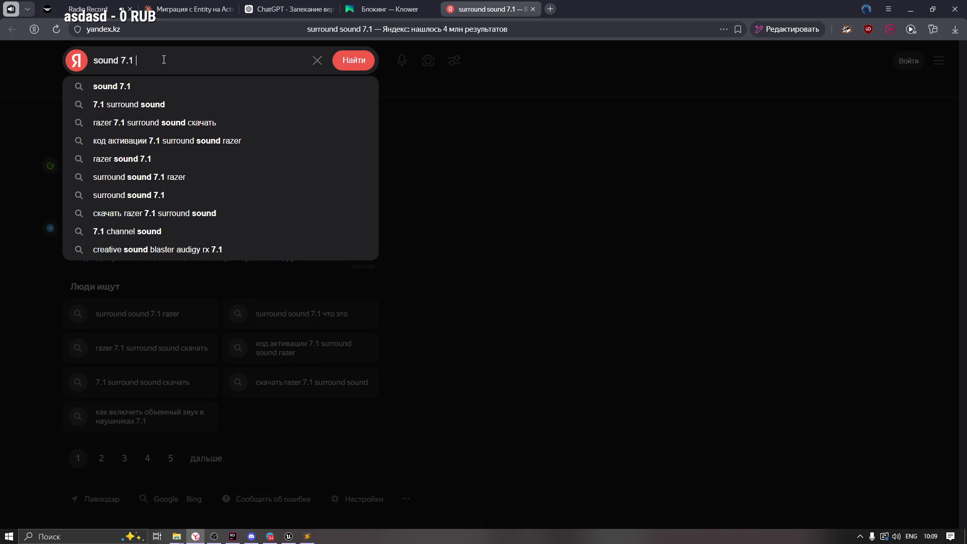
type("usb")
key("Return")
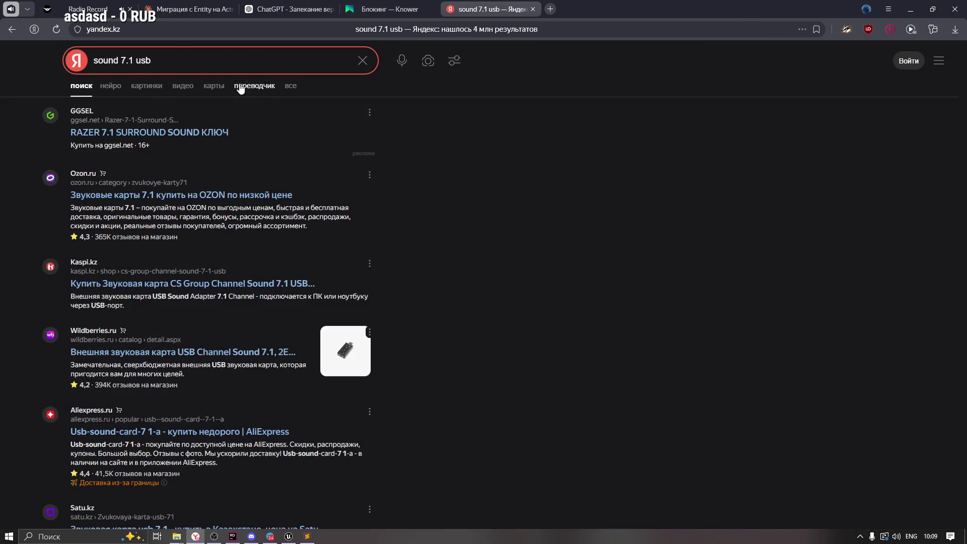
middle_click(235, 194)
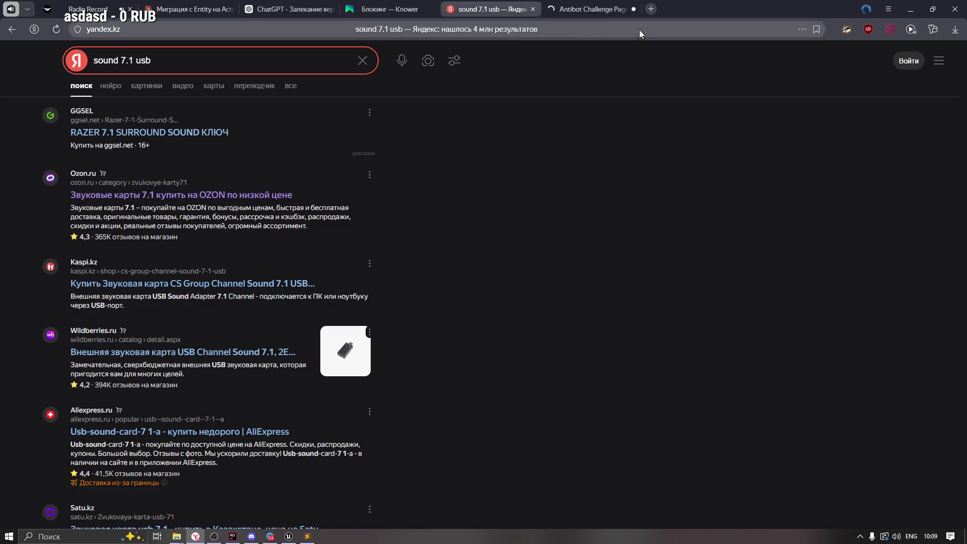
Switch to Ozon's 'Звуковые карты 7.1' page and dismiss the delivery address and location pop-ups
left_click(591, 9)
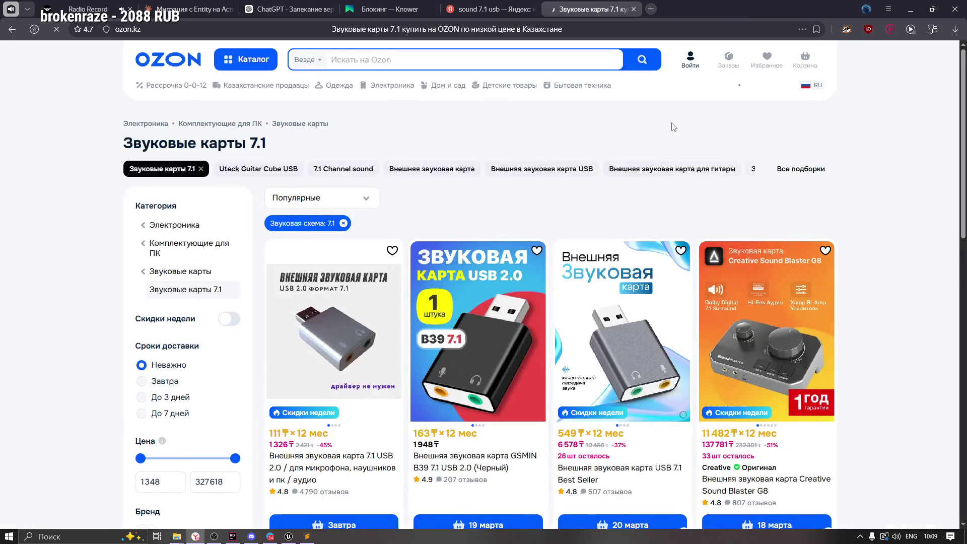
scroll(435, 296, "down", 3)
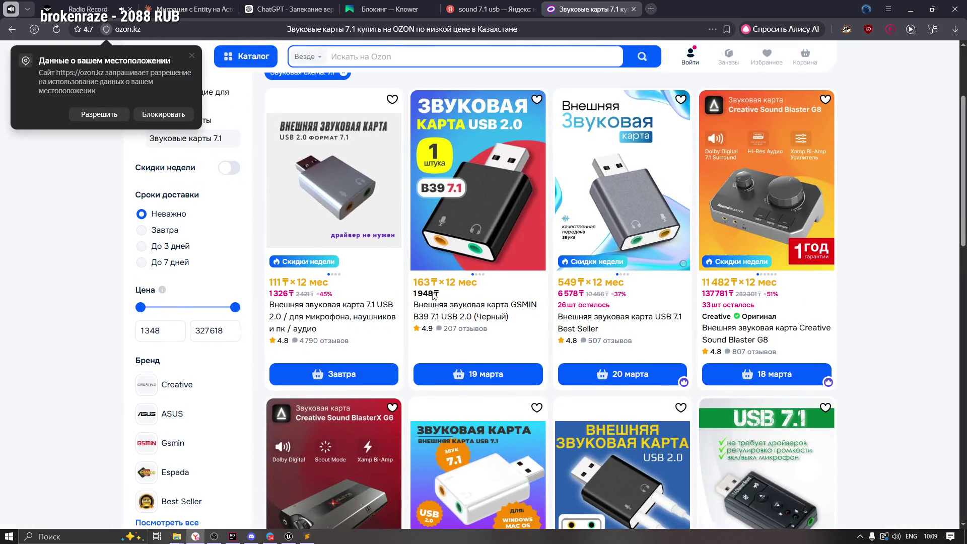
scroll(434, 296, "up", 2)
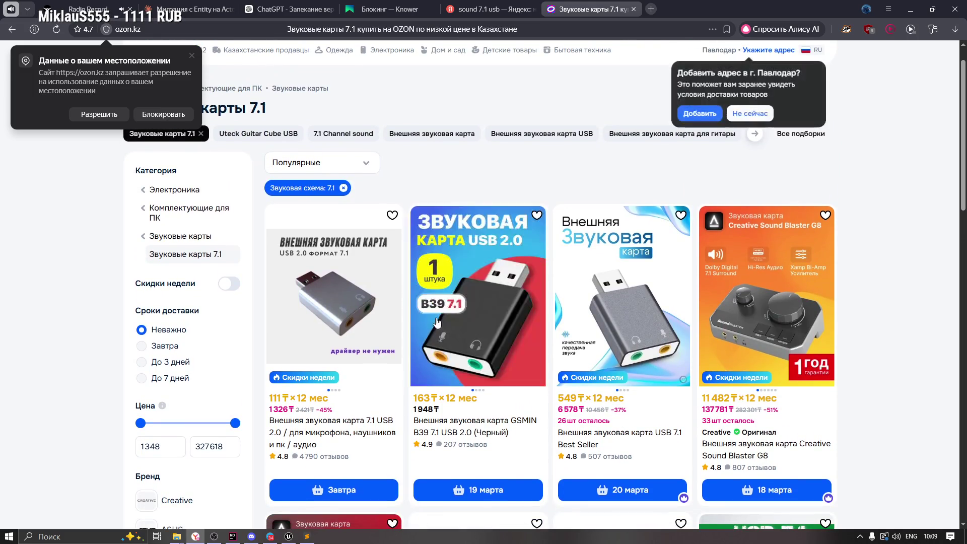
left_click(759, 114)
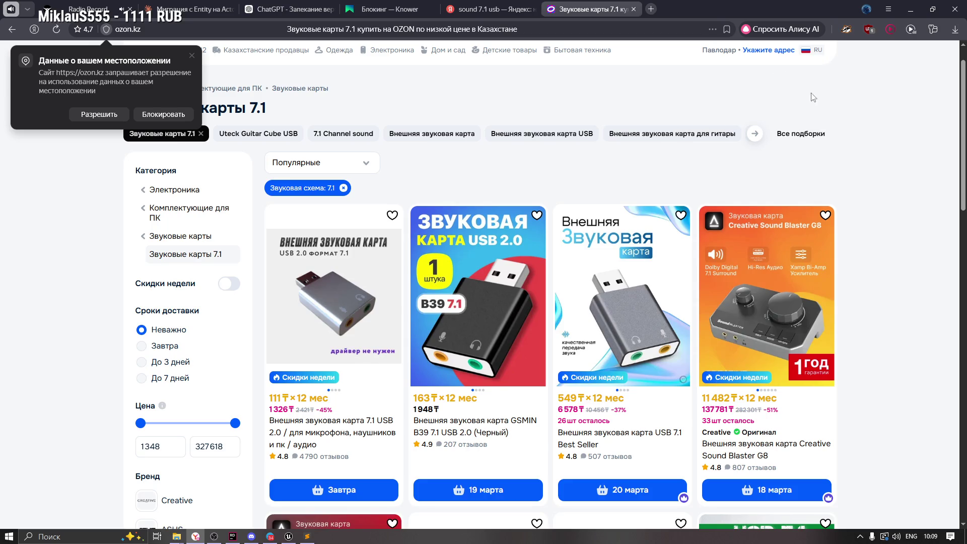
key("ctrl+a")
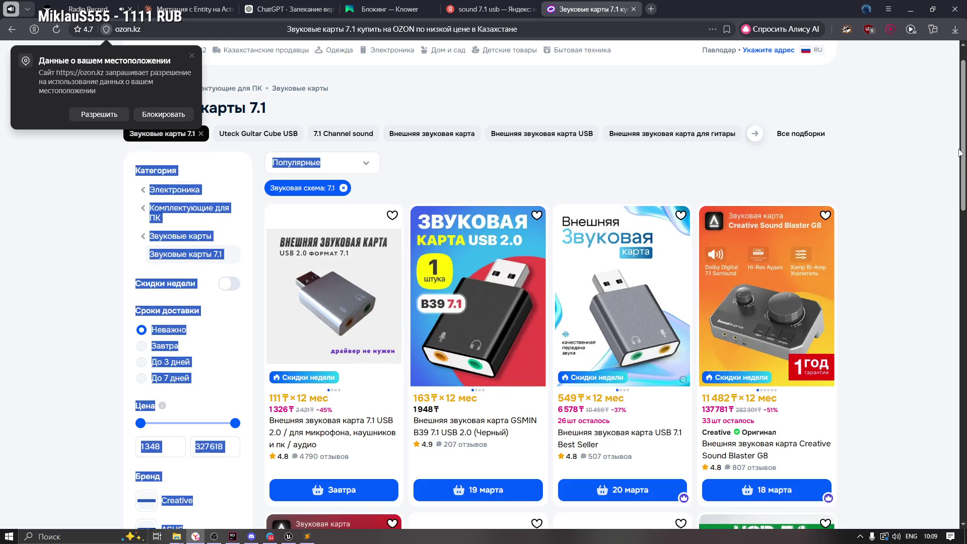
left_click(929, 140)
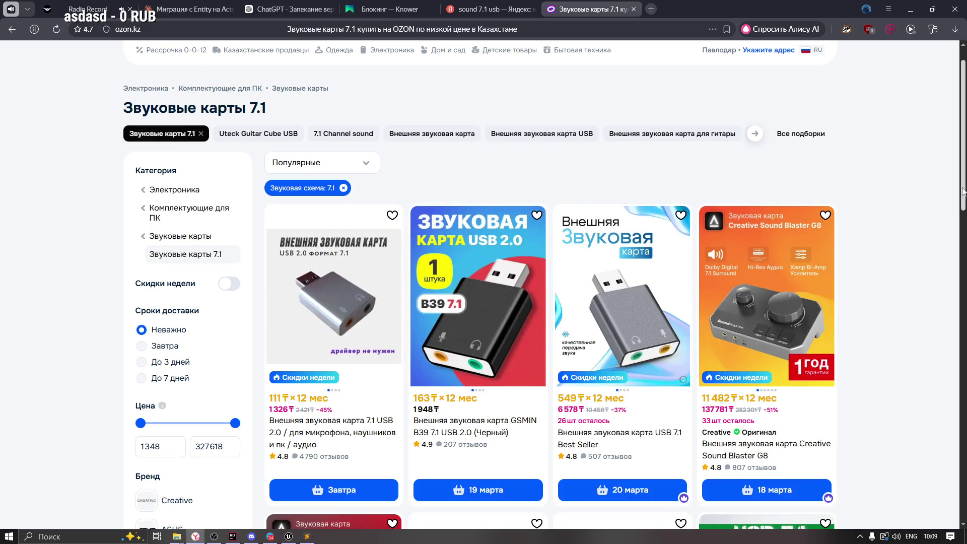
scroll(963, 141, "up", 1)
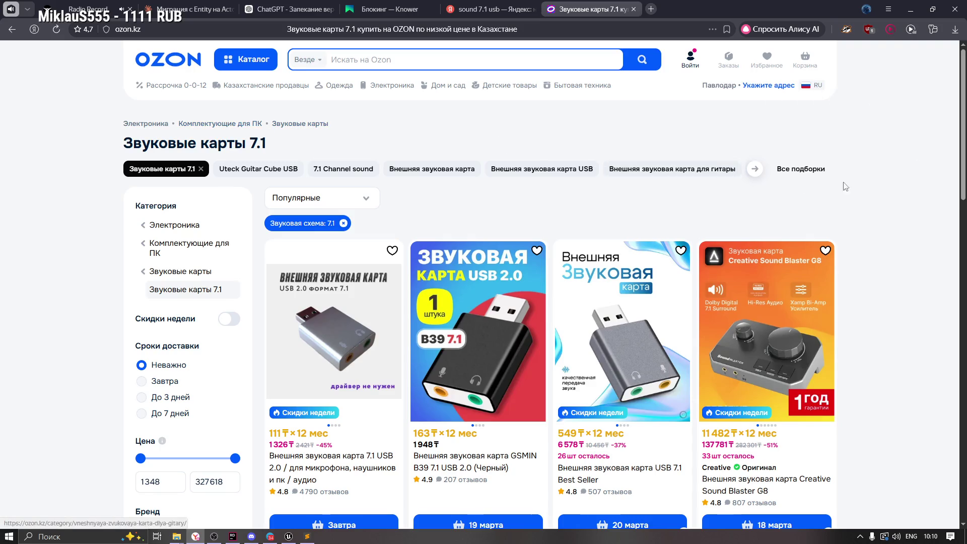
Scroll through Ozon's 7.1 sound cards, from USB adapters at 1629 ₸ to the 114 917 ₸ Sound BlasterX G6
scroll(963, 138, "down", 5)
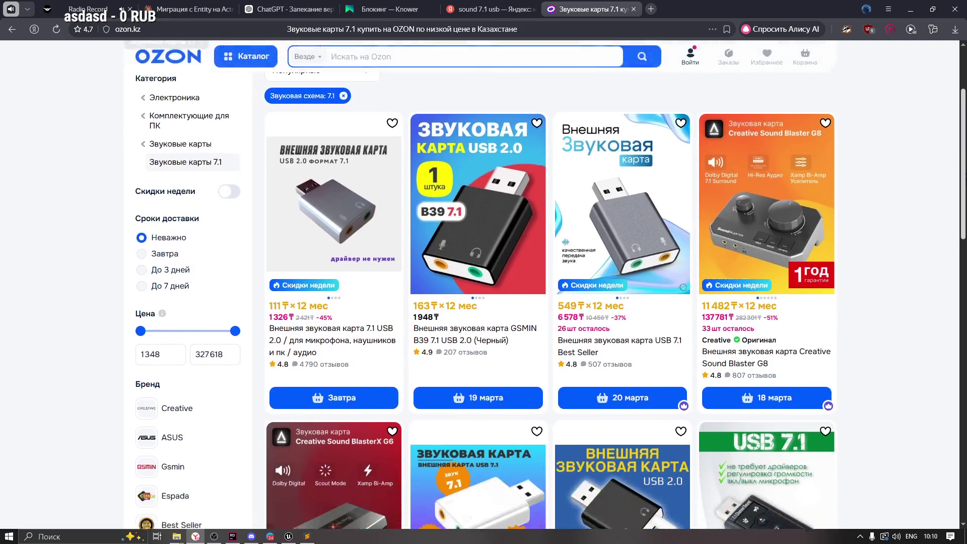
scroll(963, 151, "down", 1)
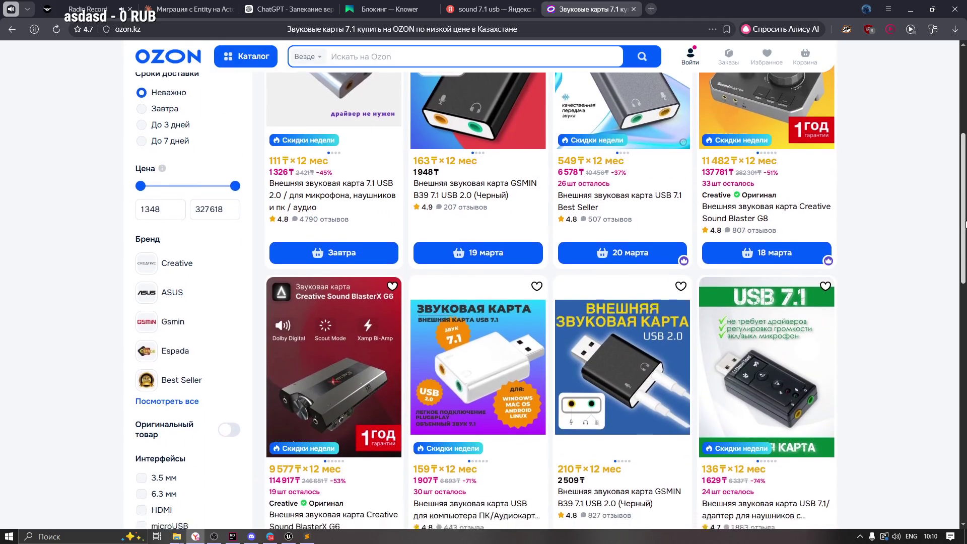
scroll(963, 151, "up", 1)
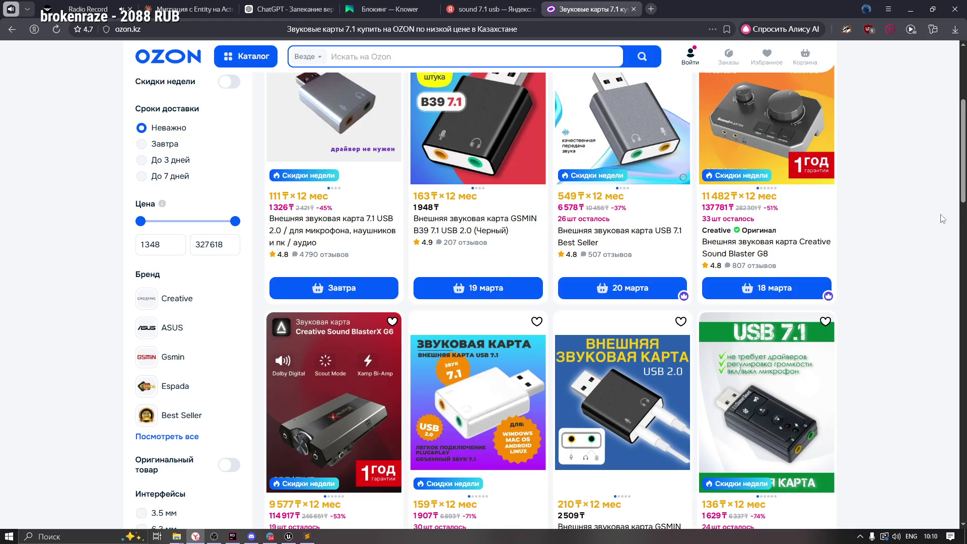
scroll(550, 300, "down", 3)
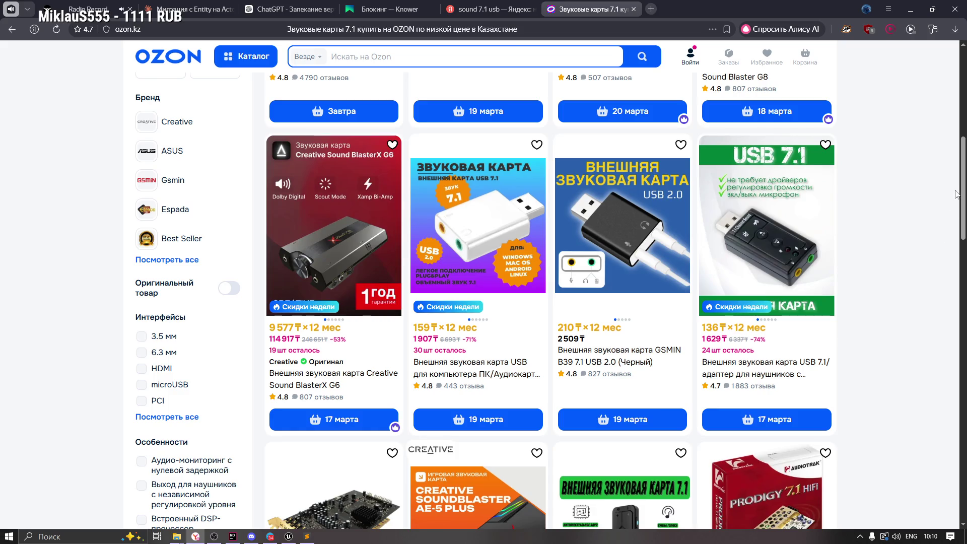
scroll(761, 332, "down", 1)
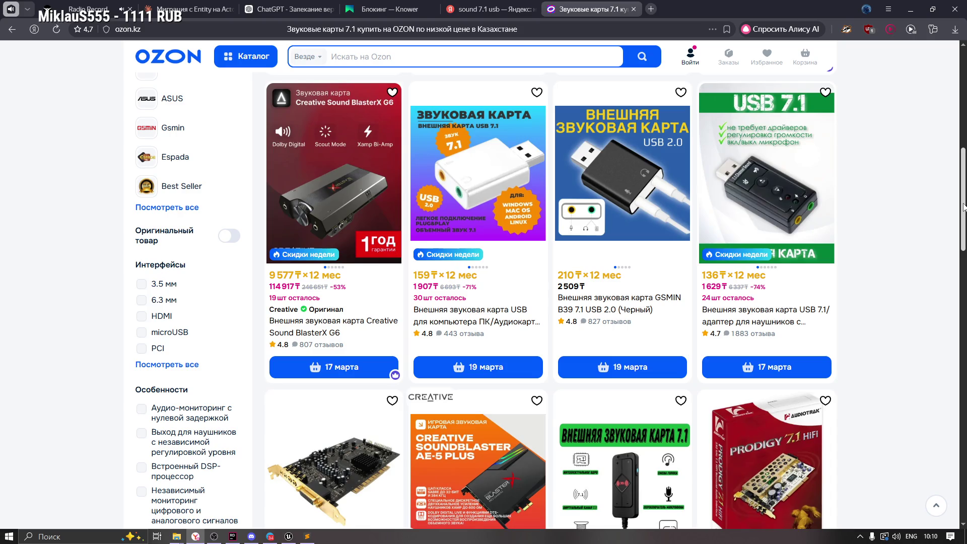
left_click_drag(963, 207, 964, 212)
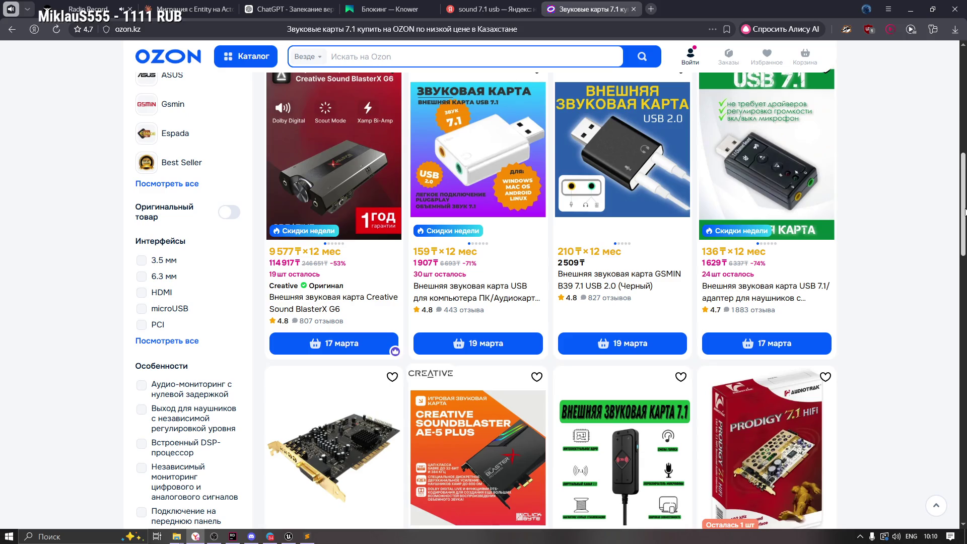
left_click_drag(965, 211, 965, 210)
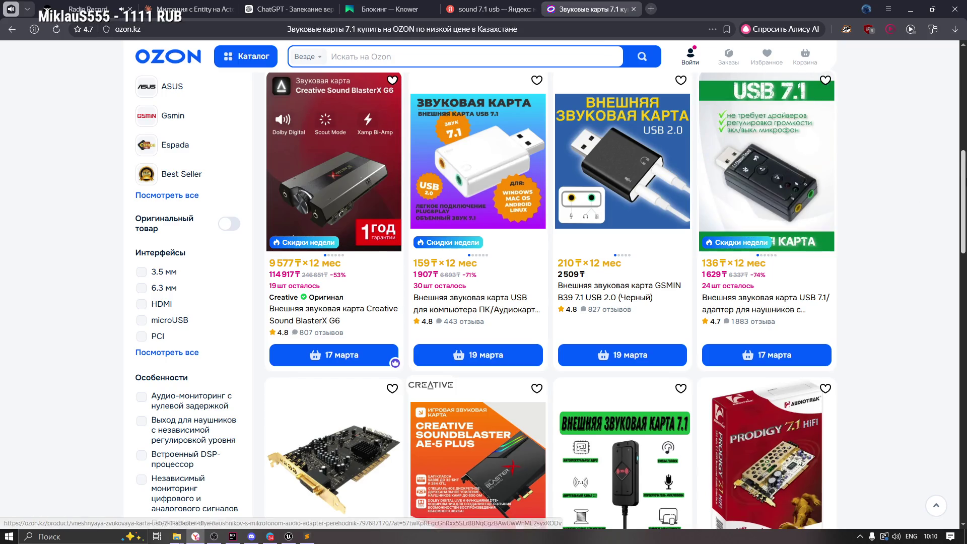
Scroll further down through the Ozon sound card results
scroll(806, 202, "down", 3)
scroll(550, 302, "down", 3)
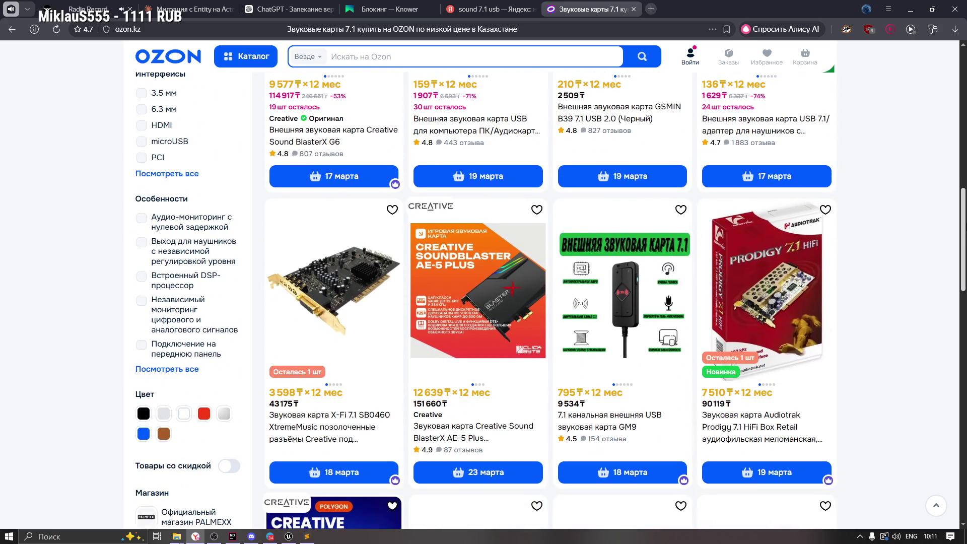
scroll(485, 297, "down", 2)
scroll(713, 288, "up", 8)
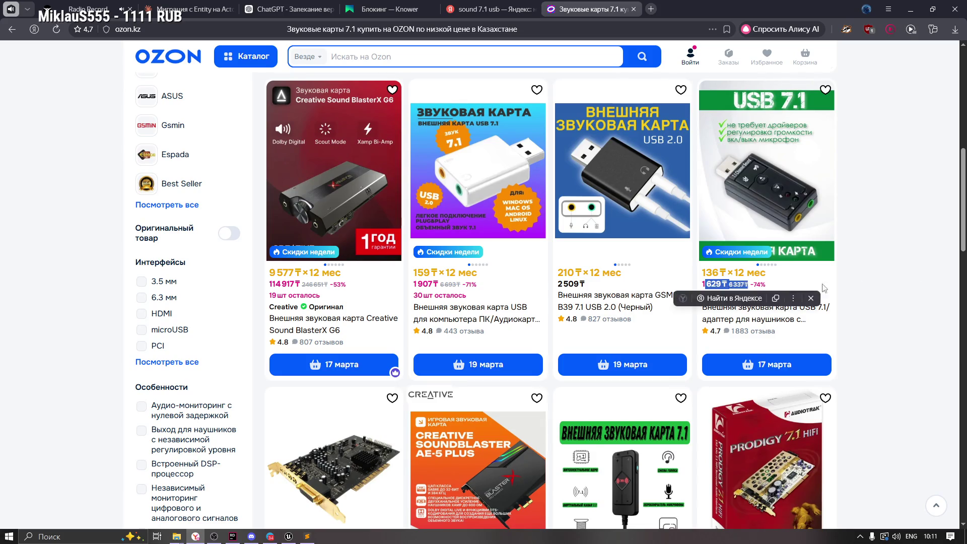
scroll(919, 241, "down", 5)
scroll(963, 261, "down", 4)
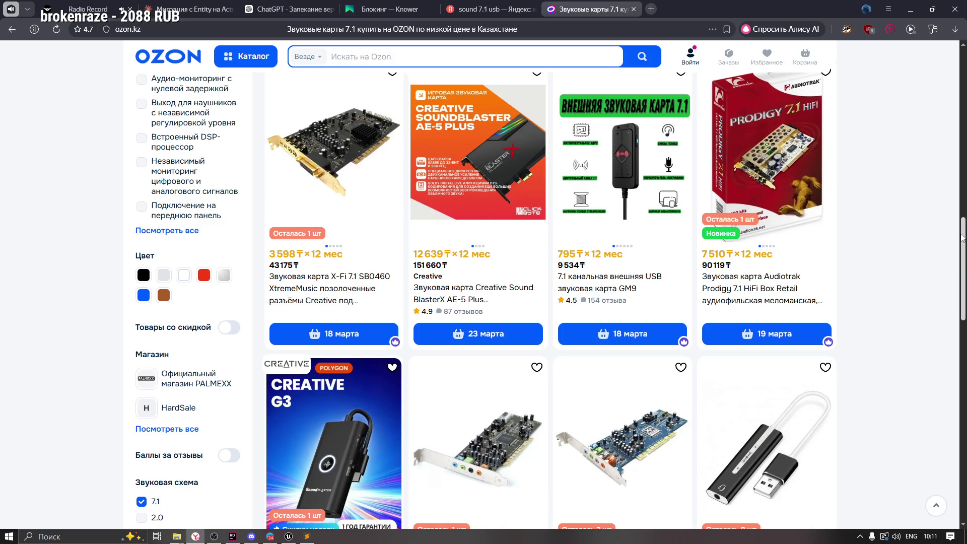
scroll(963, 237, "down", 4)
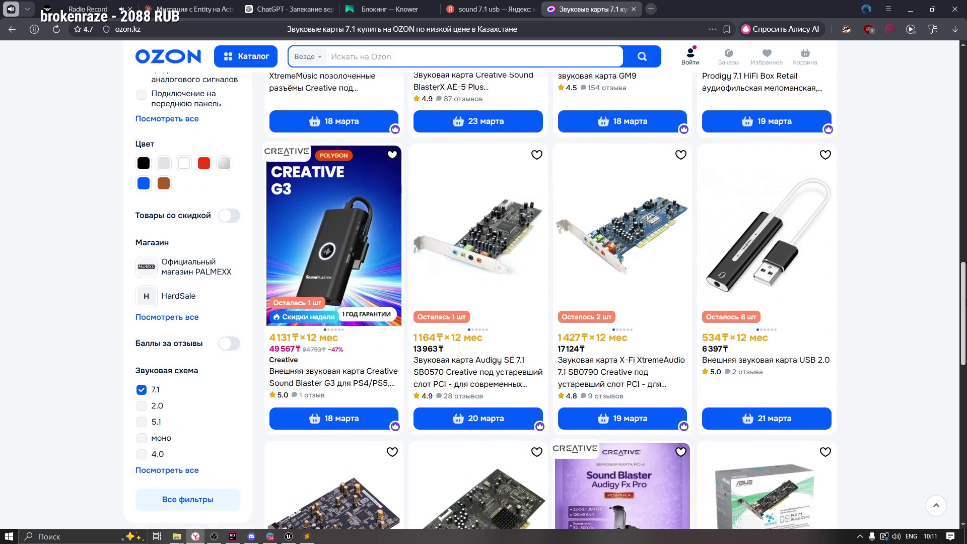
scroll(963, 237, "down", 1)
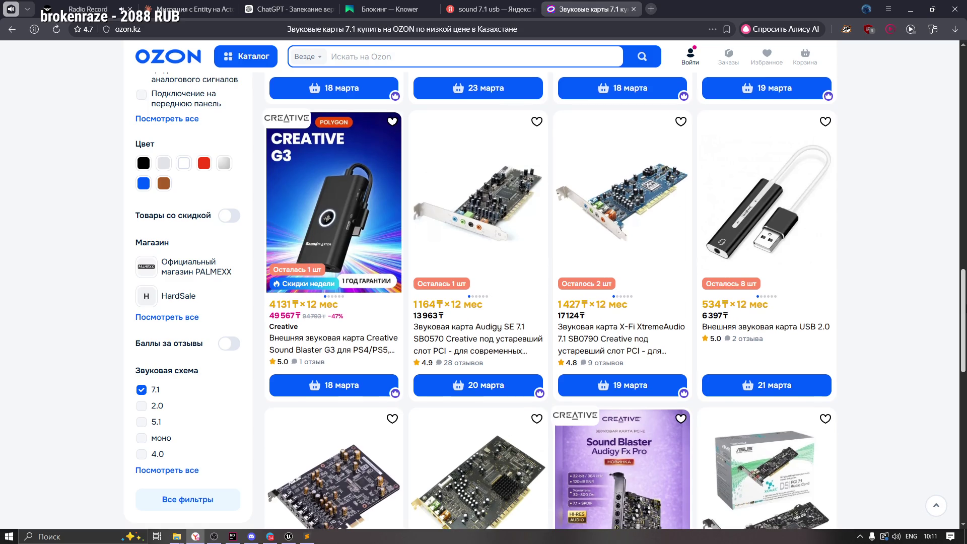
scroll(549, 297, "down", 5)
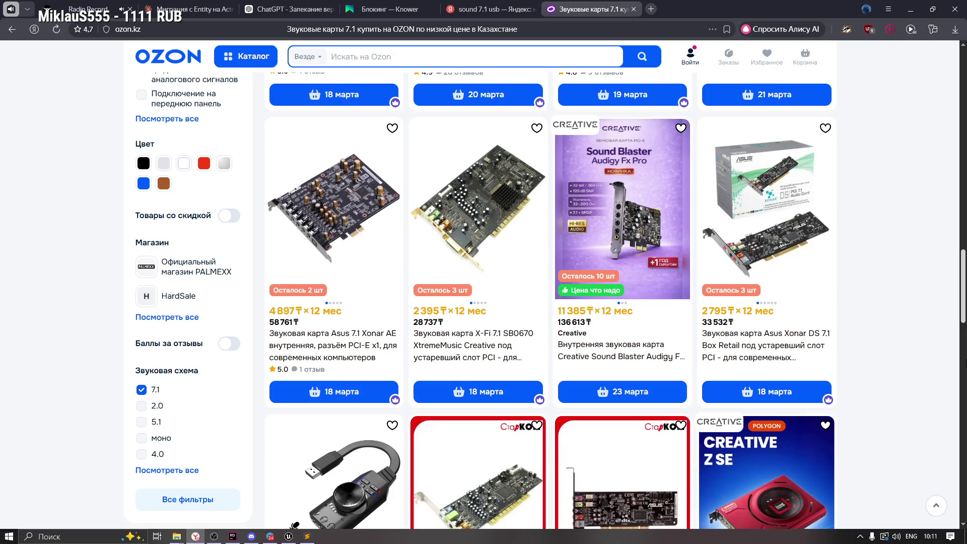
scroll(549, 297, "down", 2)
Jump back to the top, then close the Ozon tab and the 'sound 7.1 usb' search tab
left_click(960, 146)
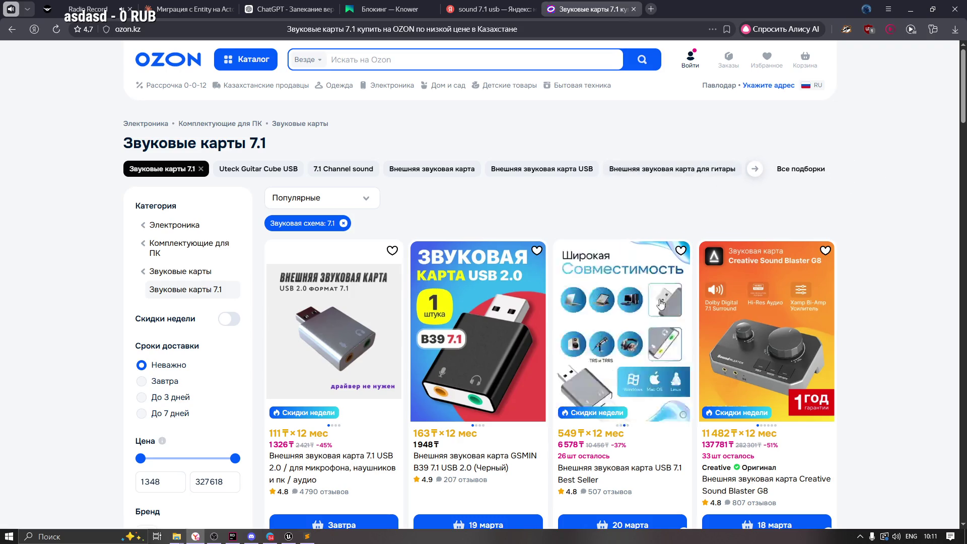
left_click(633, 9)
left_click(533, 9)
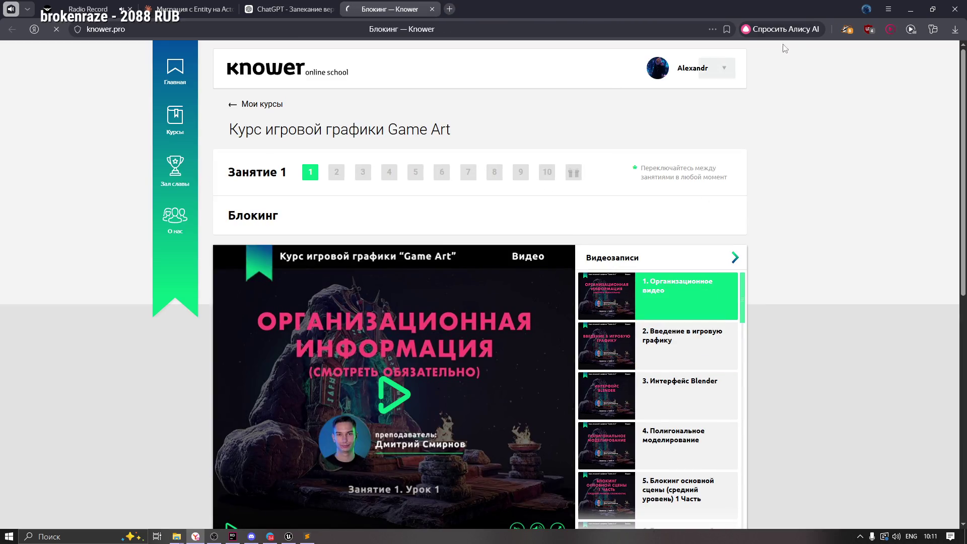
Copy the ComponentsThatNeedEndOfFrameUpdate_OnGameThread assertion line 2672 from the crash log in Sublime Text
left_click(910, 10)
left_click(429, 255)
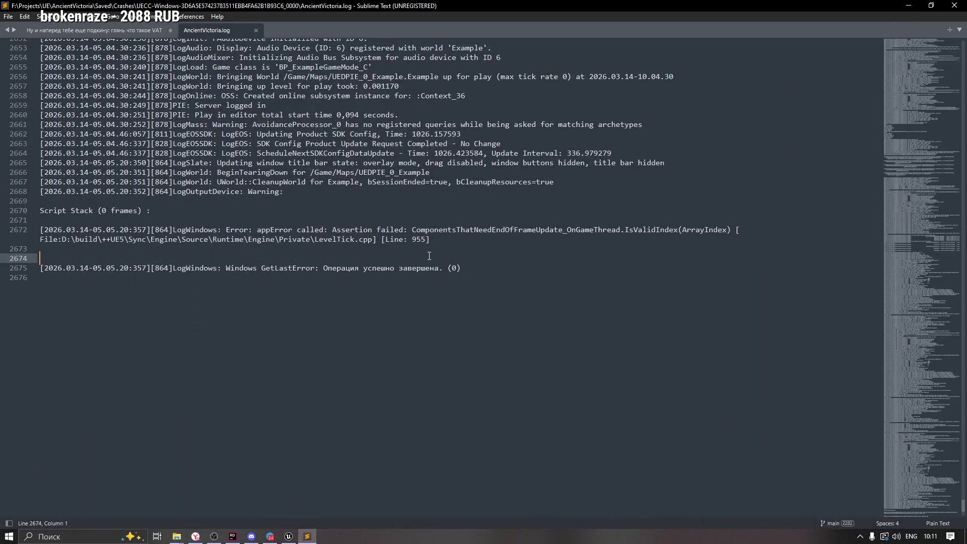
scroll(523, 261, "up", 1)
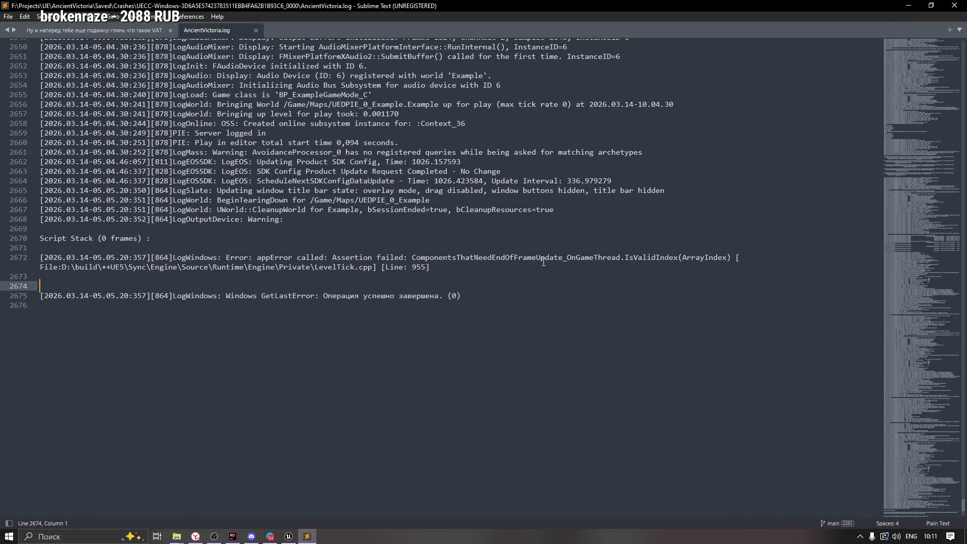
left_click(275, 230)
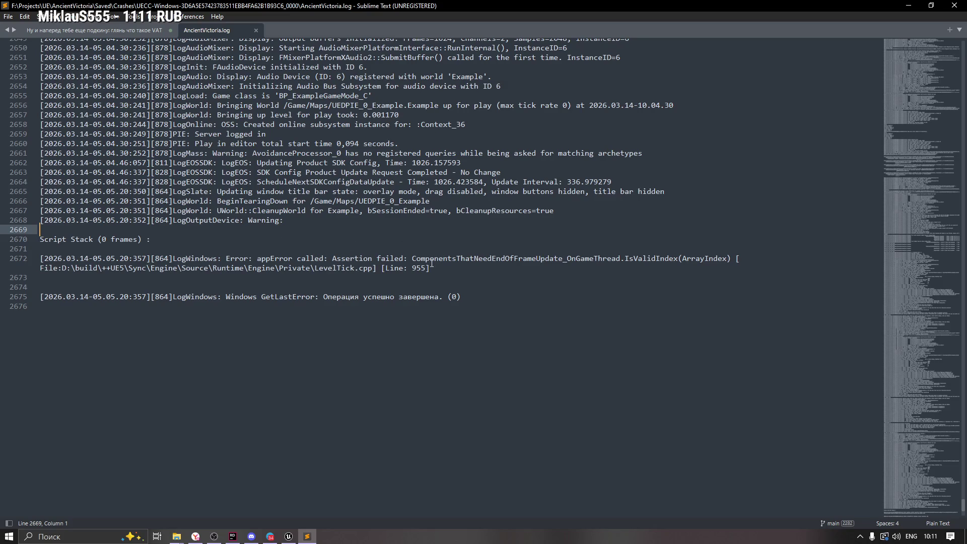
left_click(749, 254)
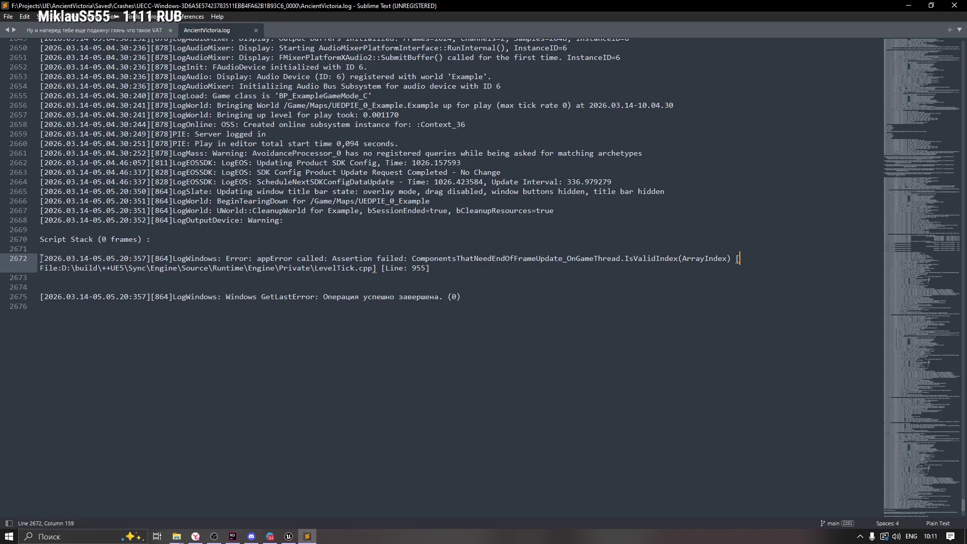
left_click_drag(41, 258, 459, 267)
key("ctrl+c")
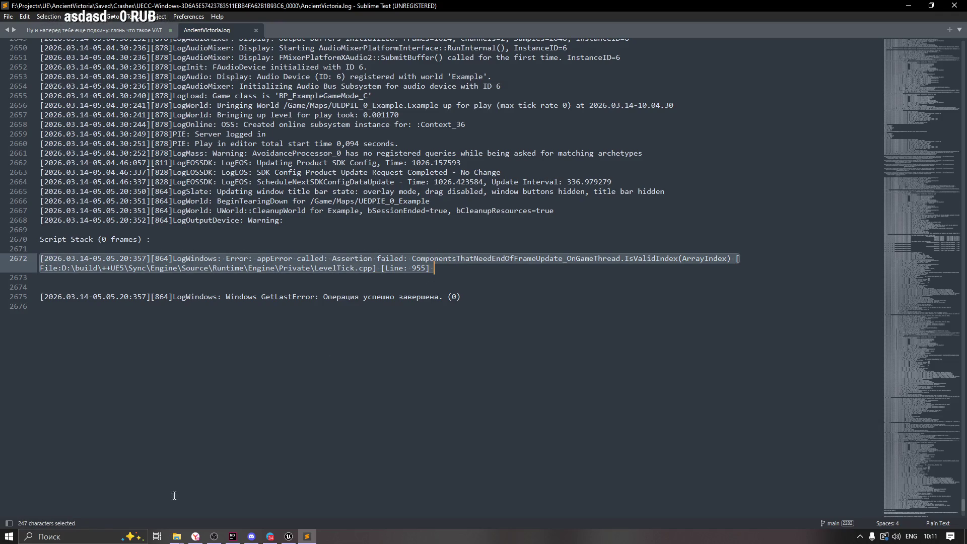
left_click(195, 536)
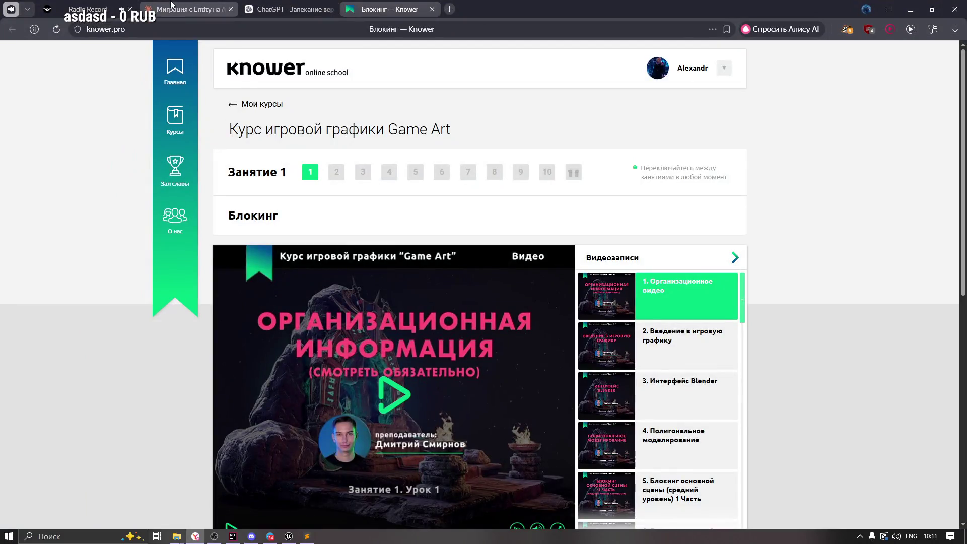
Paste the copied assertion error into the Claude chat and send it
left_click(172, 9)
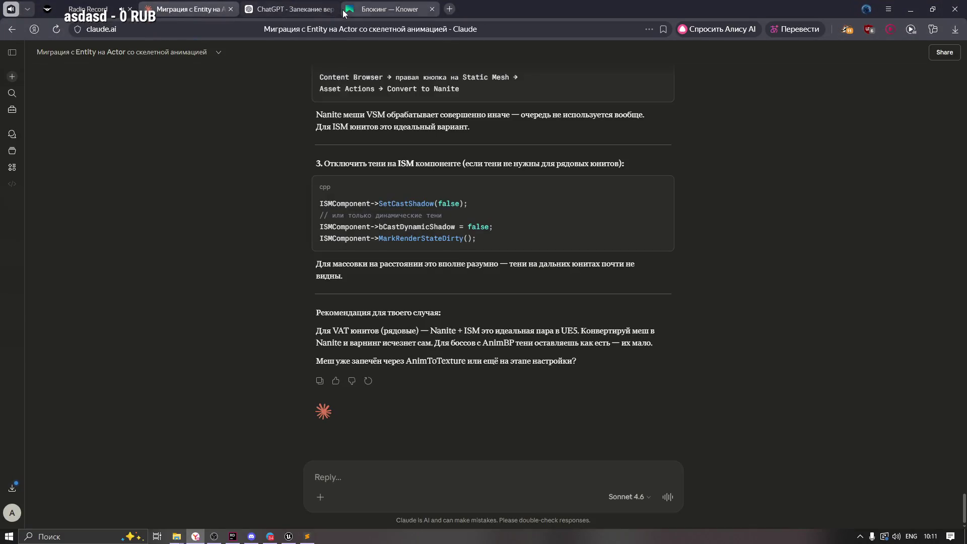
left_click(340, 479)
key("ctrl+v")
key("Return")
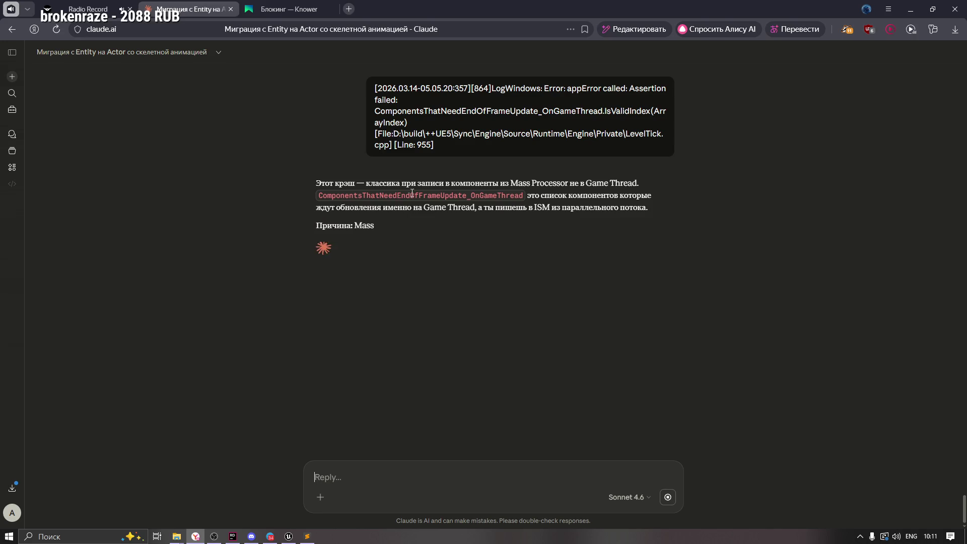
Read Claude's explanation of writing to the ISMComponent from a Mass Processor off the Game Thread
left_click_drag(421, 183, 509, 183)
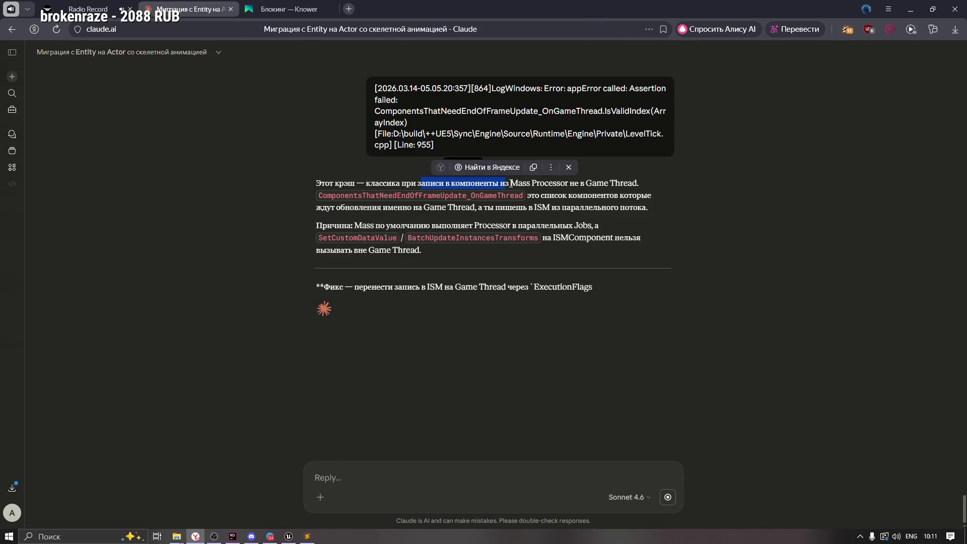
mouse_move(569, 183)
left_mouse_down()
mouse_move(634, 183)
mouse_move(510, 183)
left_mouse_up()
left_click(584, 191)
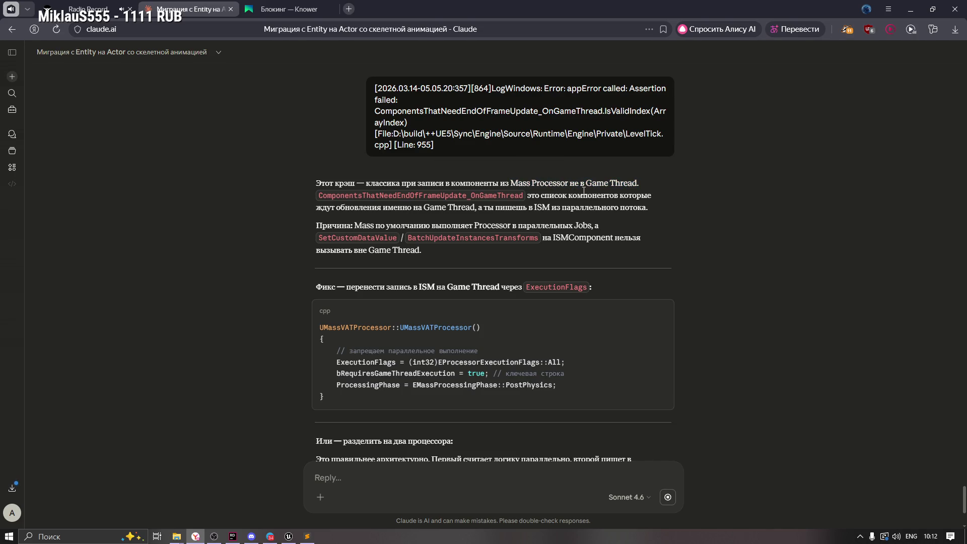
mouse_move(568, 196)
left_mouse_down()
mouse_move(597, 196)
mouse_move(382, 207)
mouse_move(536, 209)
left_mouse_up()
left_click(469, 209)
left_click(616, 208)
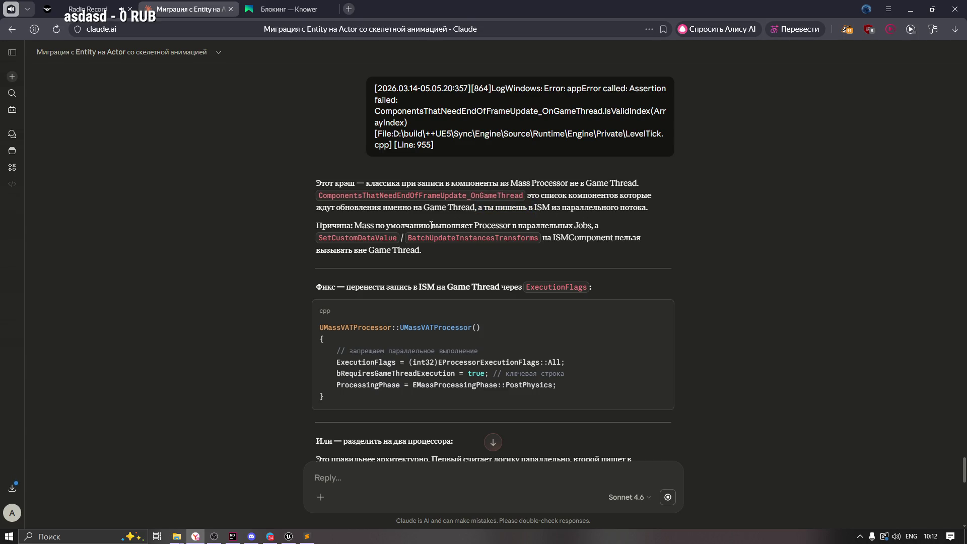
mouse_move(325, 226)
left_mouse_down()
mouse_move(449, 225)
mouse_move(556, 239)
left_mouse_up()
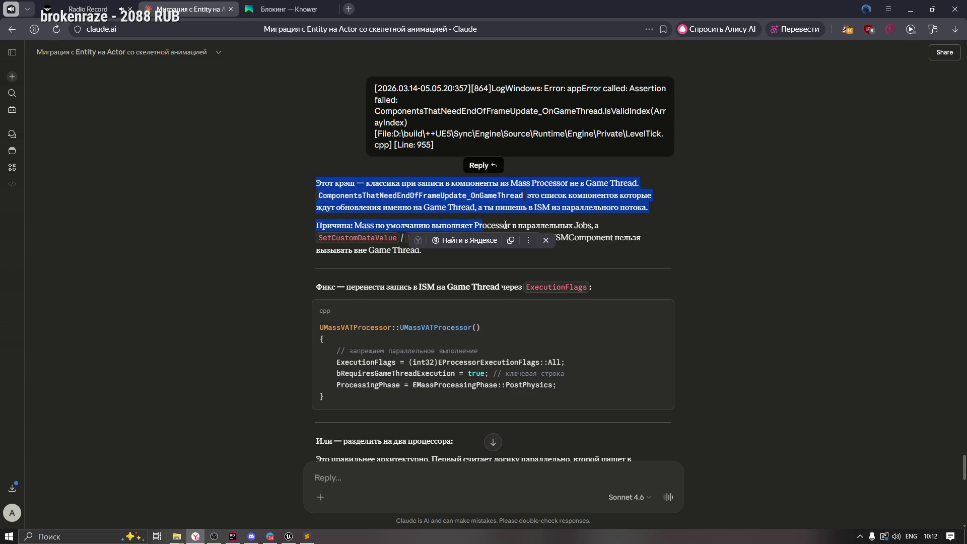
left_click(508, 225)
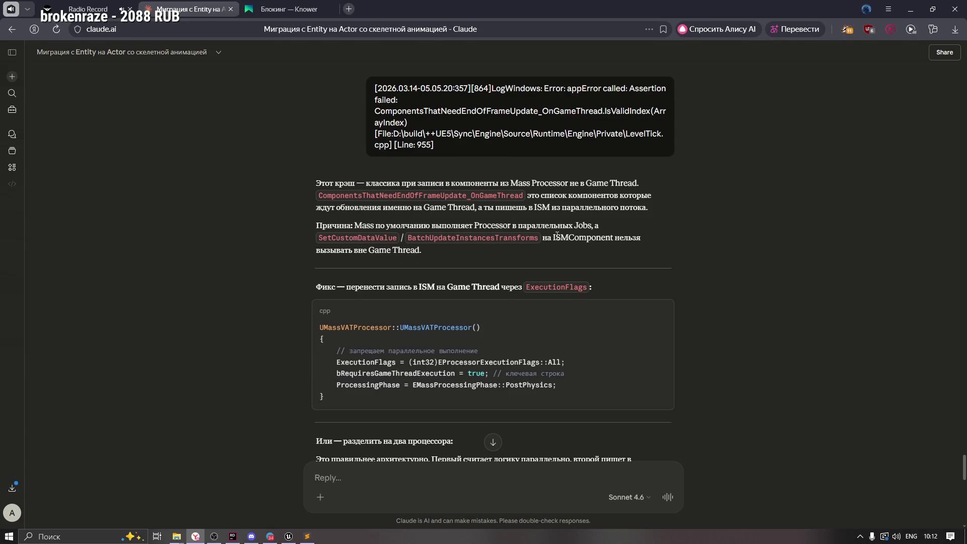
left_click_drag(553, 237, 613, 237)
left_click(410, 259)
Read the suggested fix's ExecutionFlags and bRequiresGameThreadExecution = true lines
scroll(418, 270, "down", 3)
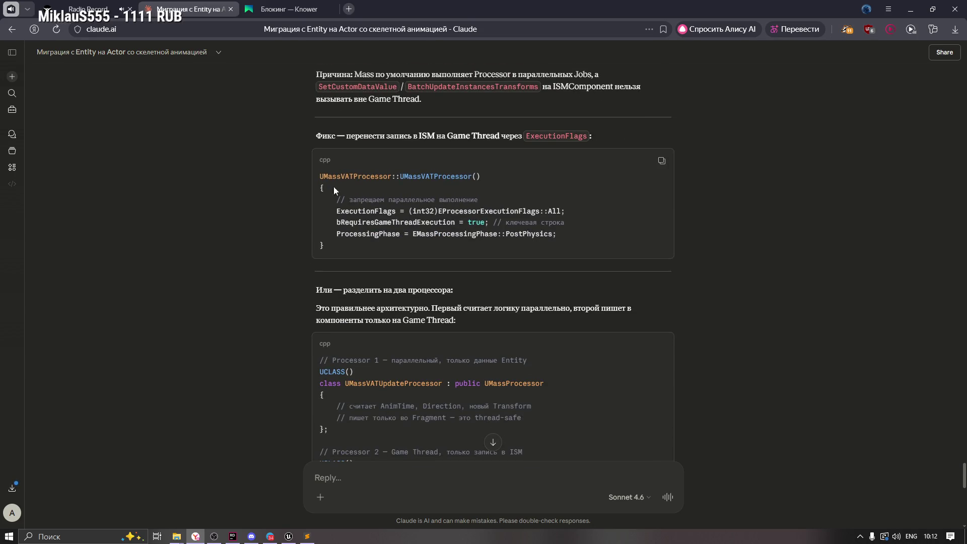
left_click_drag(418, 134, 507, 137)
left_click(466, 146)
left_click_drag(335, 212, 569, 210)
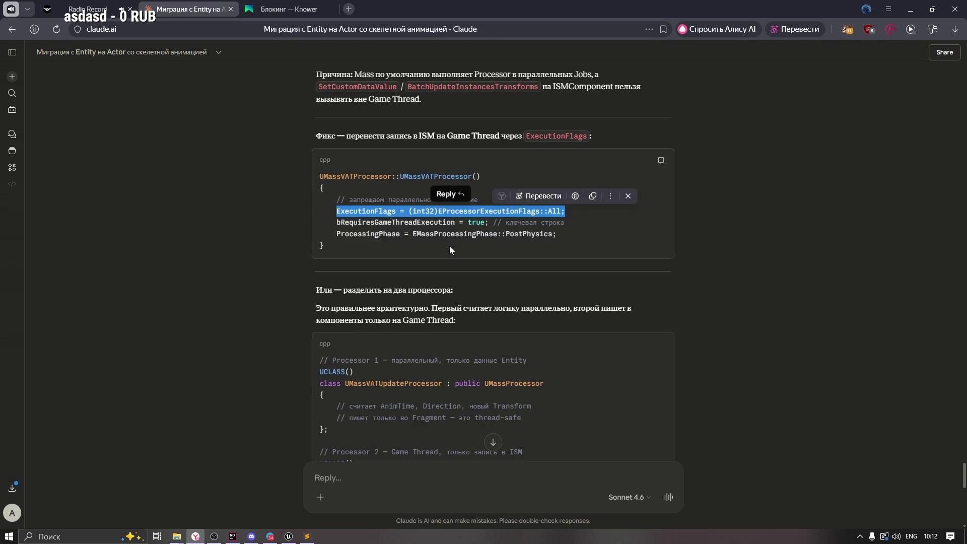
left_click(429, 222)
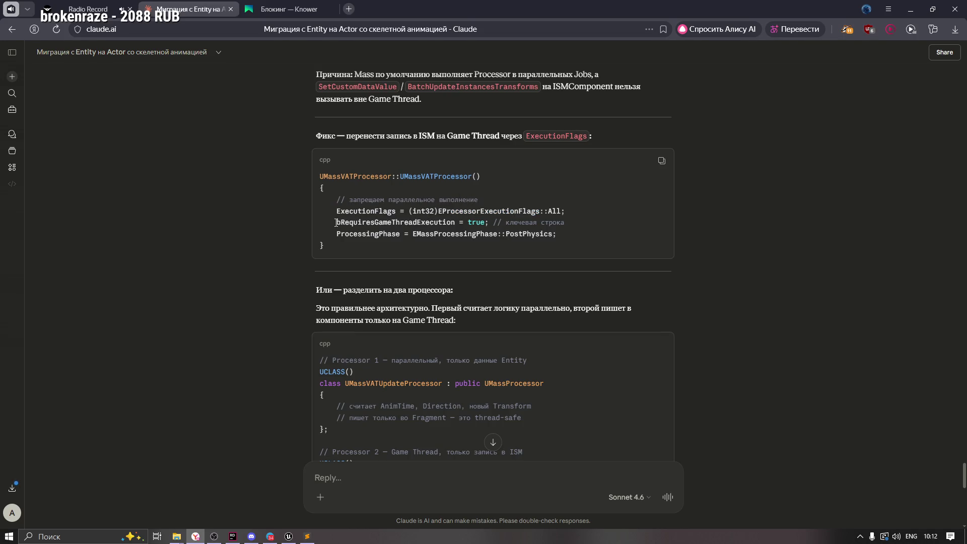
left_click_drag(336, 222, 488, 223)
key("ctrl+c")
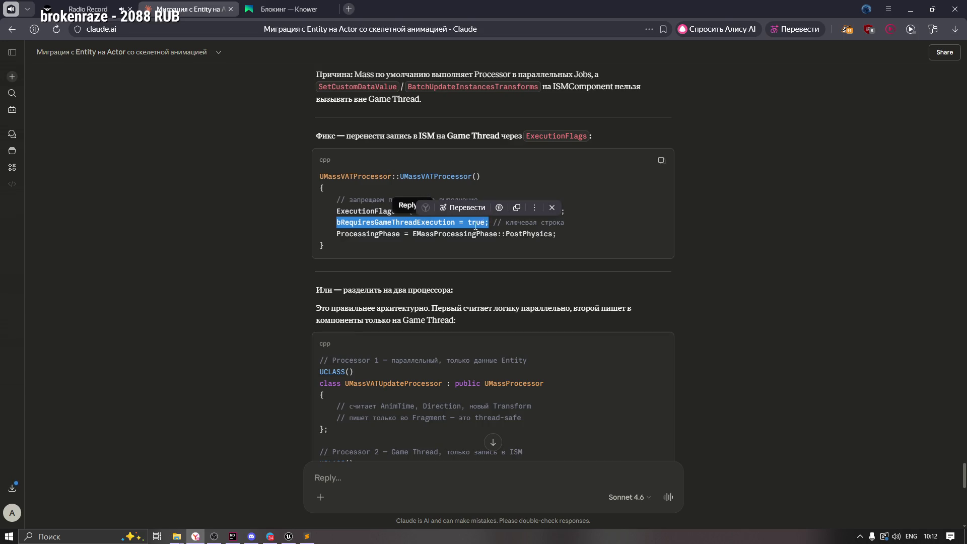
left_click(362, 259)
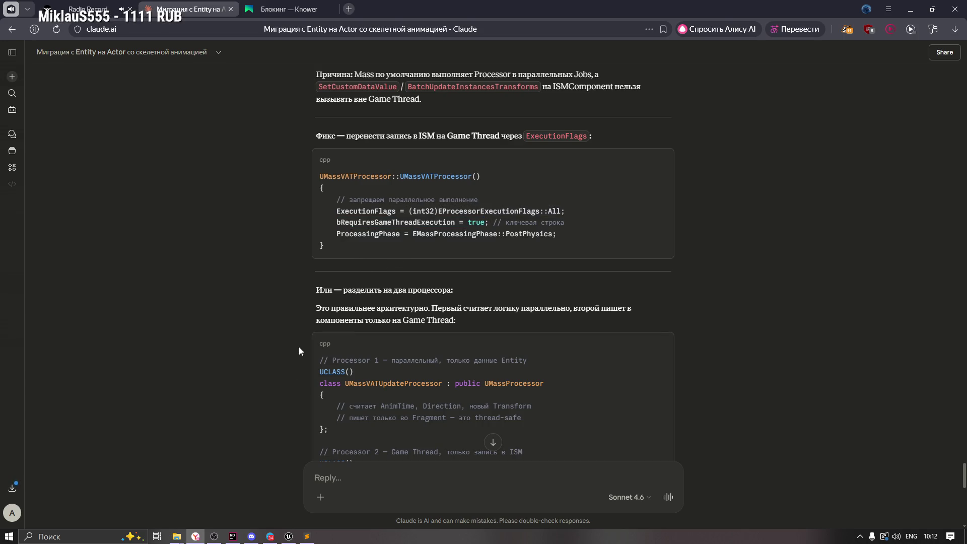
Close the Unreal crash report without sending it
left_click(289, 536)
left_click(187, 498)
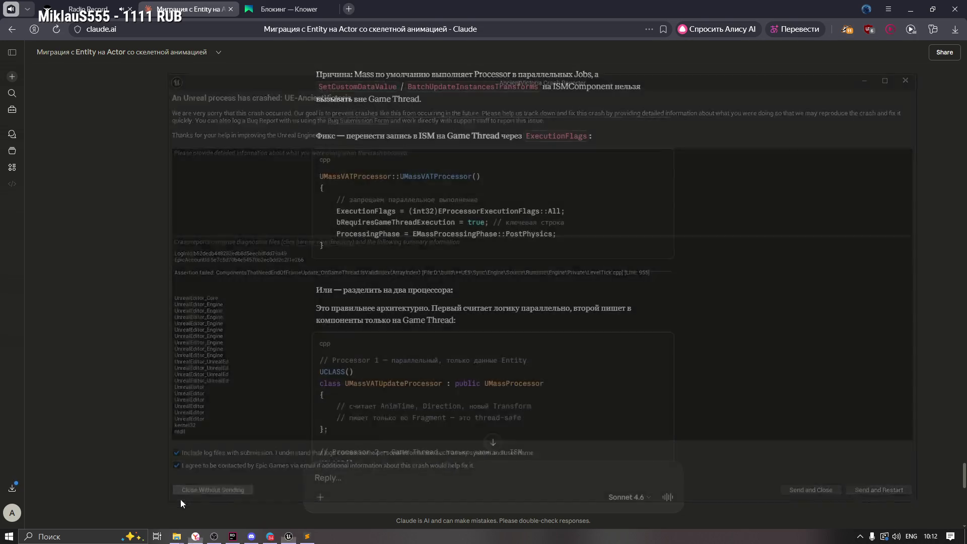
left_click(232, 536)
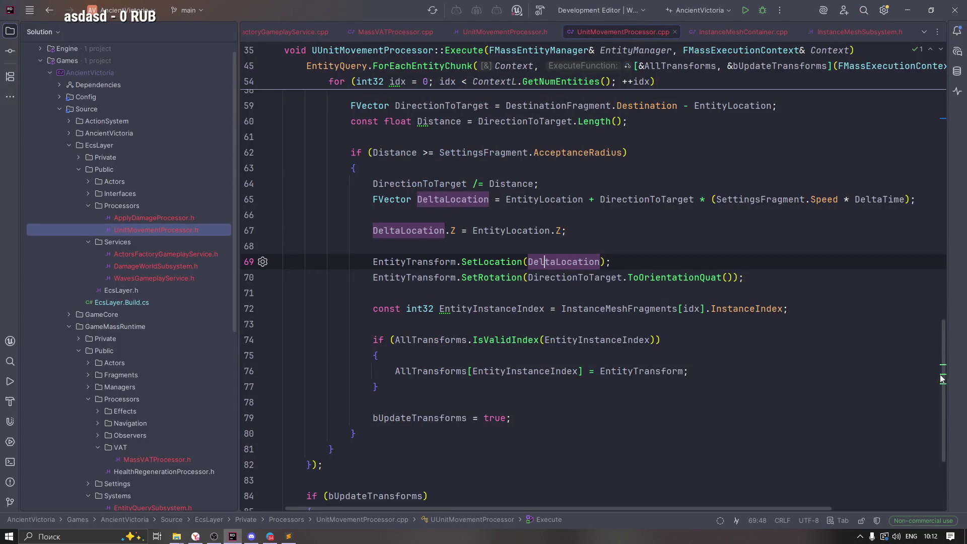
Add bRequiresGameThreadExecution = true; to the UnitMovementProcessor constructor
mouse_move(943, 373)
left_mouse_down()
mouse_move(939, 400)
mouse_move(950, 140)
mouse_move(965, 476)
mouse_move(961, 161)
left_mouse_up()
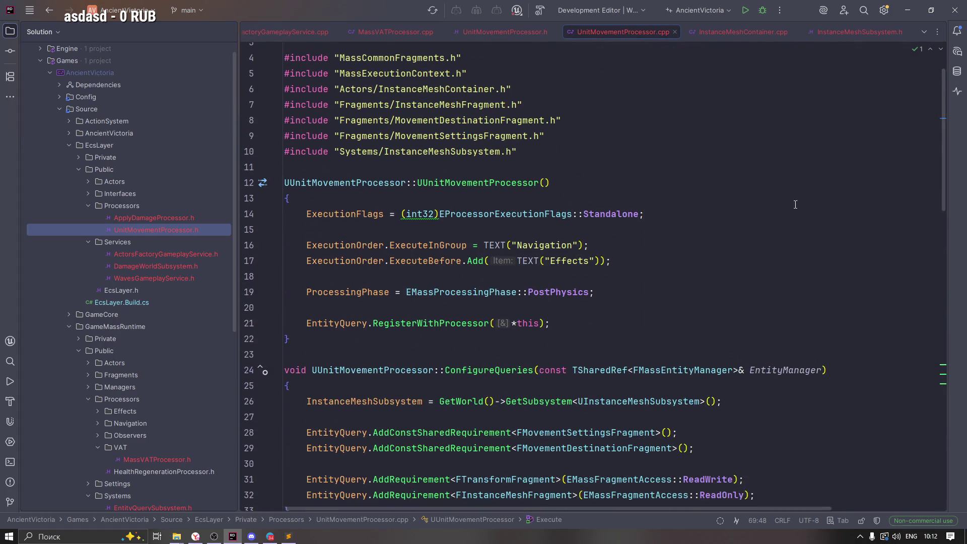
left_click(509, 308)
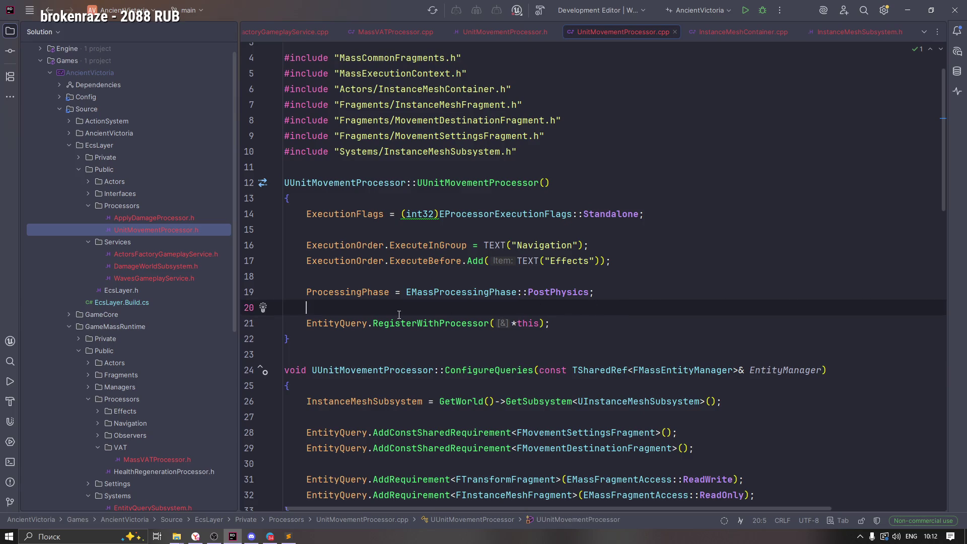
key("ctrl+v")
left_click(345, 277)
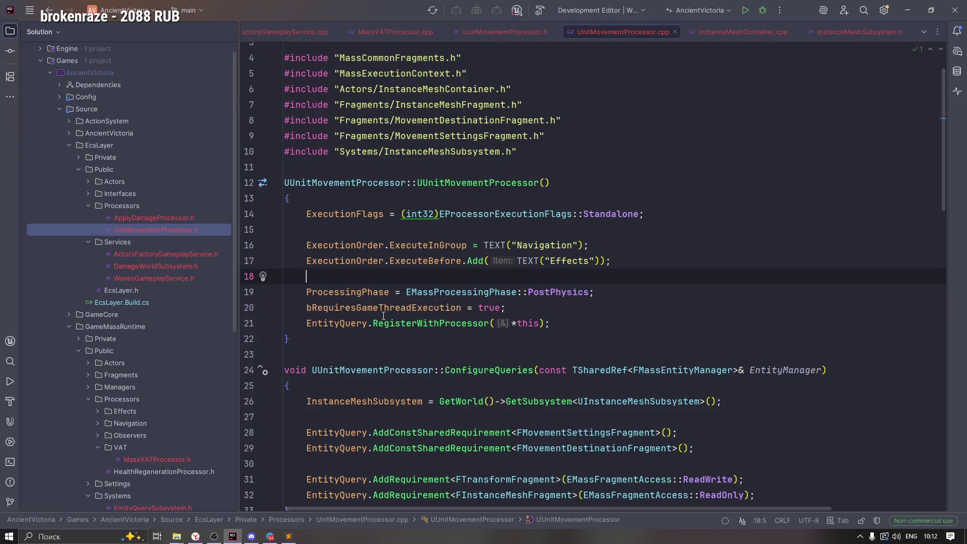
left_click(550, 301)
key("Return")
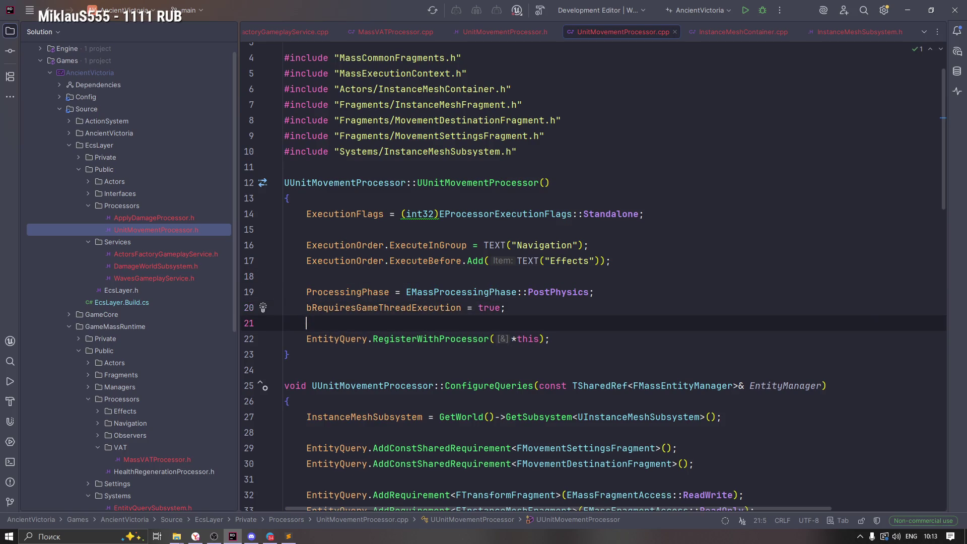
Collapse the include block, check the new flag line, and move to MassVATProcessor.cpp
key("ctrl+minus")
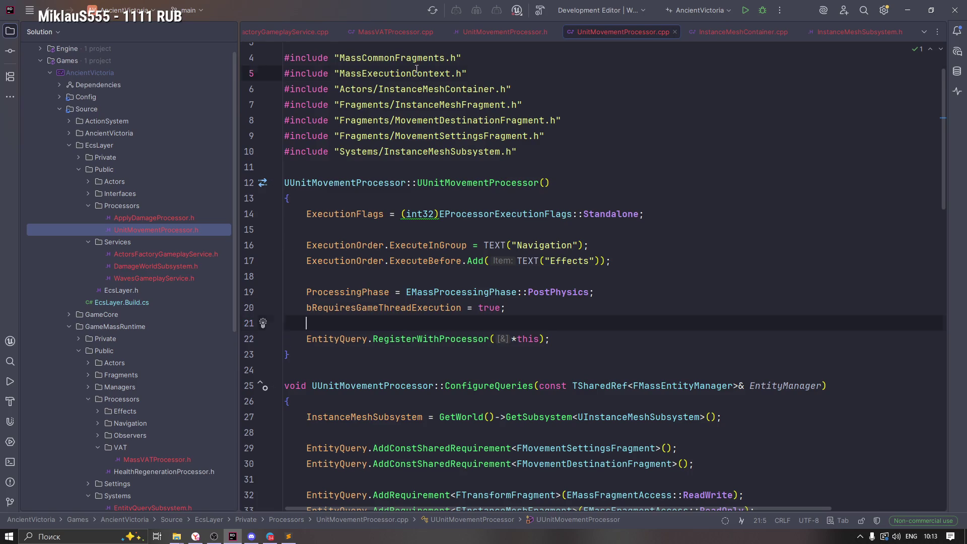
left_click(275, 67)
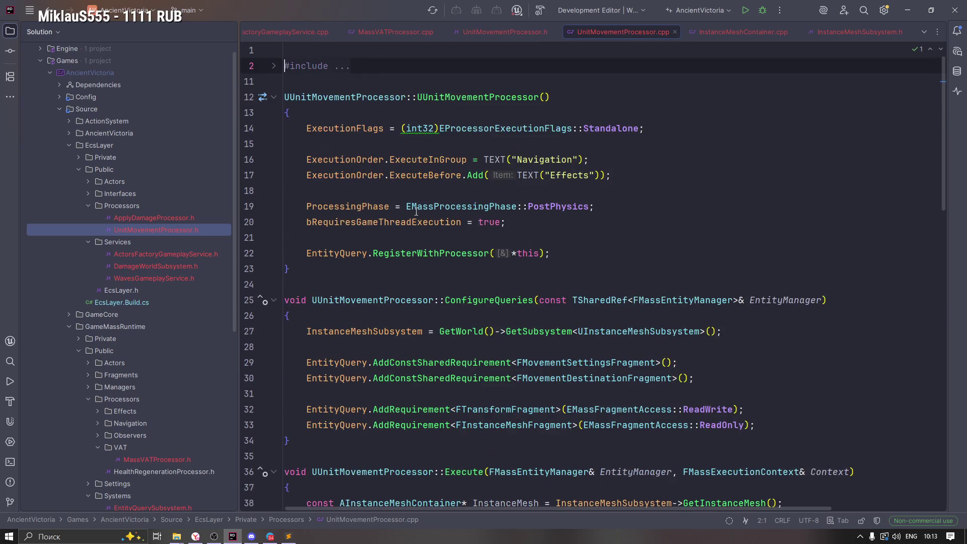
left_click(411, 252)
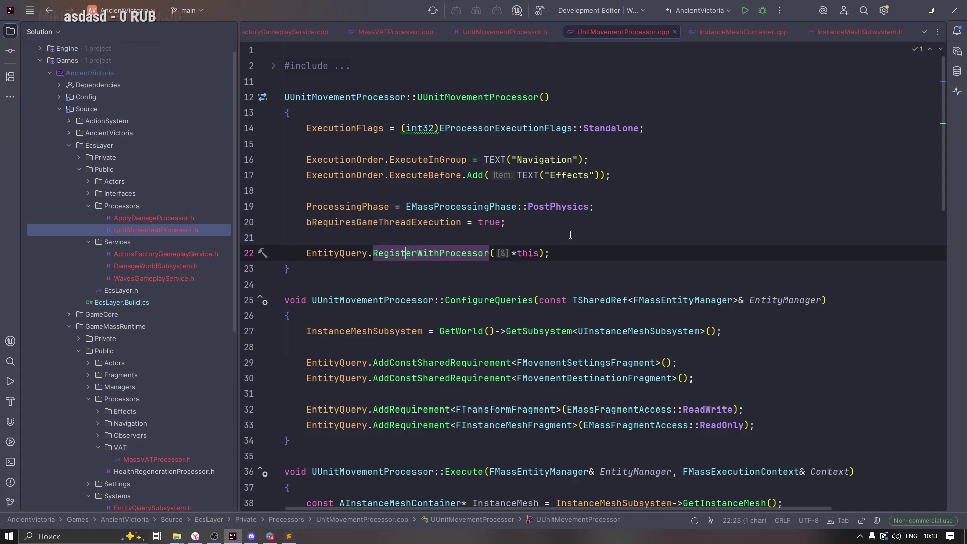
left_click(571, 253)
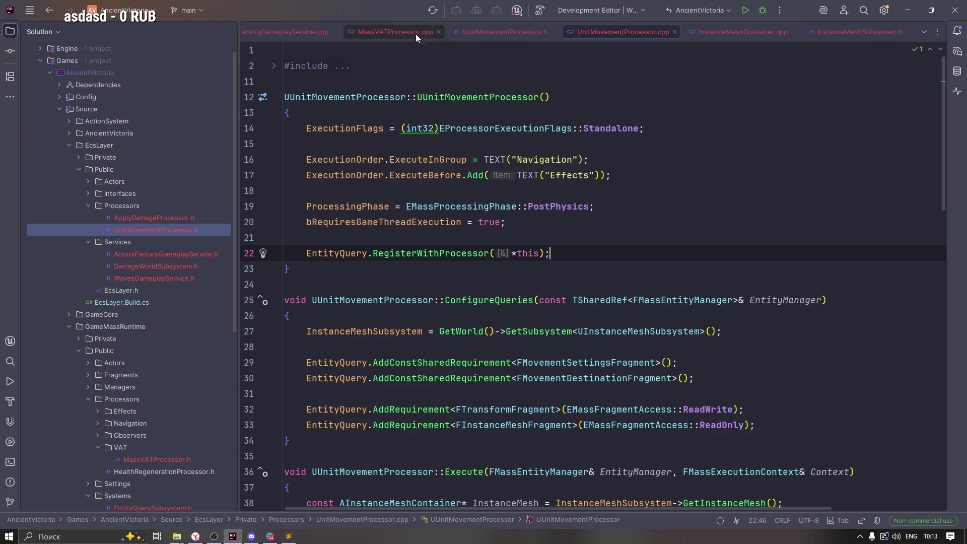
left_click(408, 222)
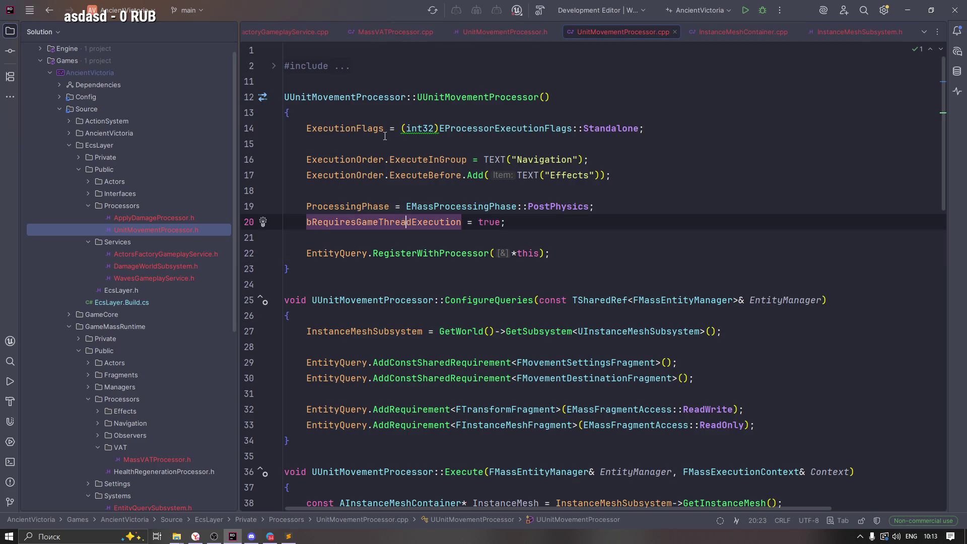
left_click(380, 32)
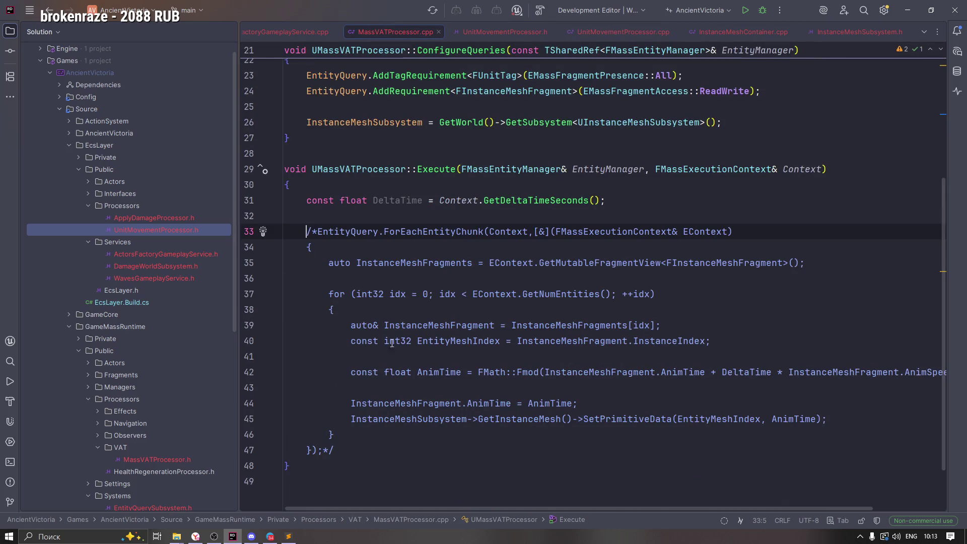
Add bRequiresGameThreadExecution = true; to the MassVATProcessor constructor
scroll(392, 343, "up", 4)
left_click(536, 174)
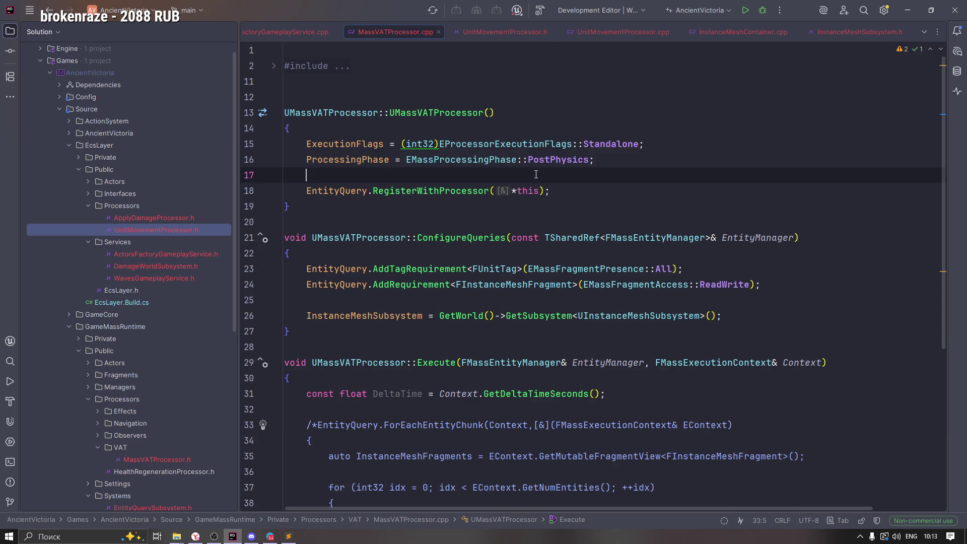
key("ctrl+v")
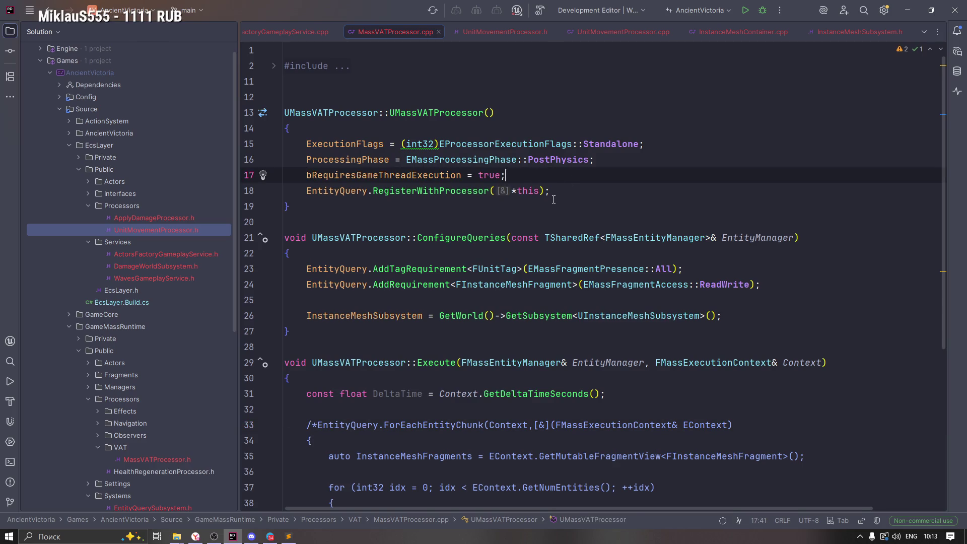
key("Return")
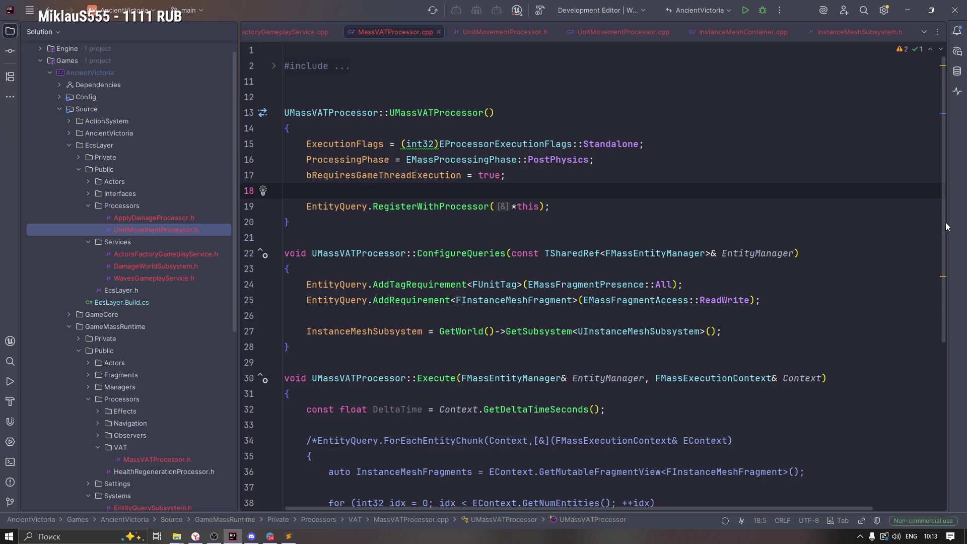
left_click_drag(945, 222, 938, 357)
scroll(938, 358, "up", 5)
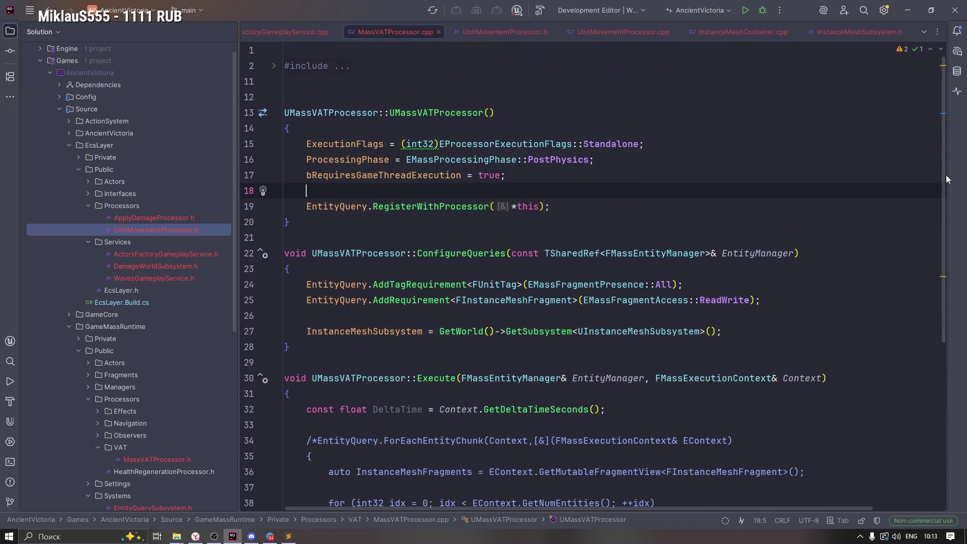
Open OctreeUpdateProcessor from the Navigation folder and set bRequiresGameThreadExecution = true; in its constructor
left_click(264, 30)
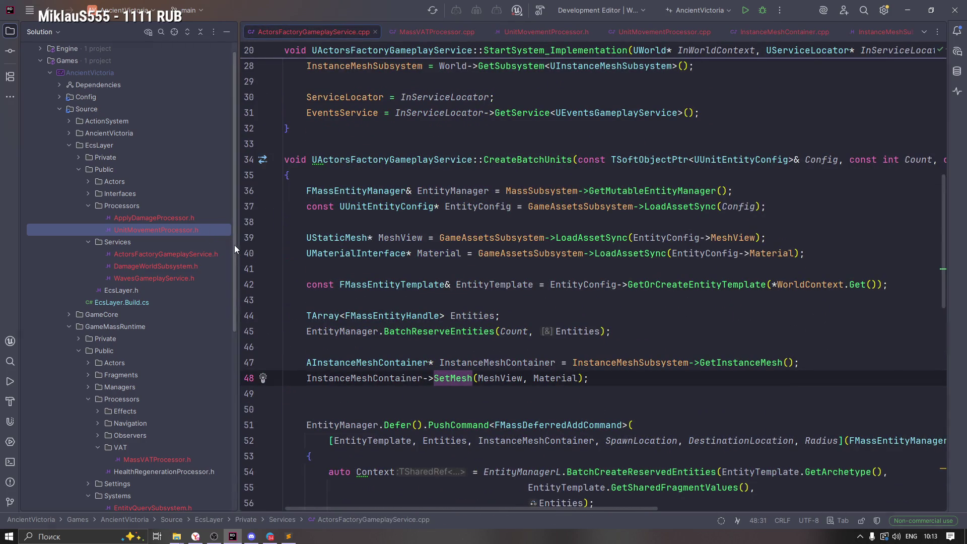
mouse_move(234, 245)
left_mouse_down()
mouse_move(245, 407)
mouse_move(241, 386)
left_mouse_up()
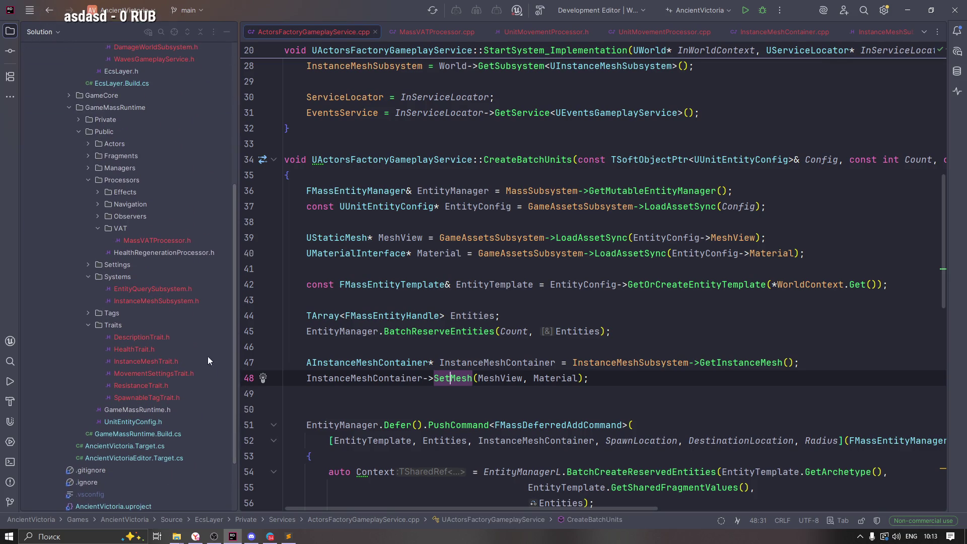
left_click(97, 204)
left_click(150, 227)
double_click(149, 227)
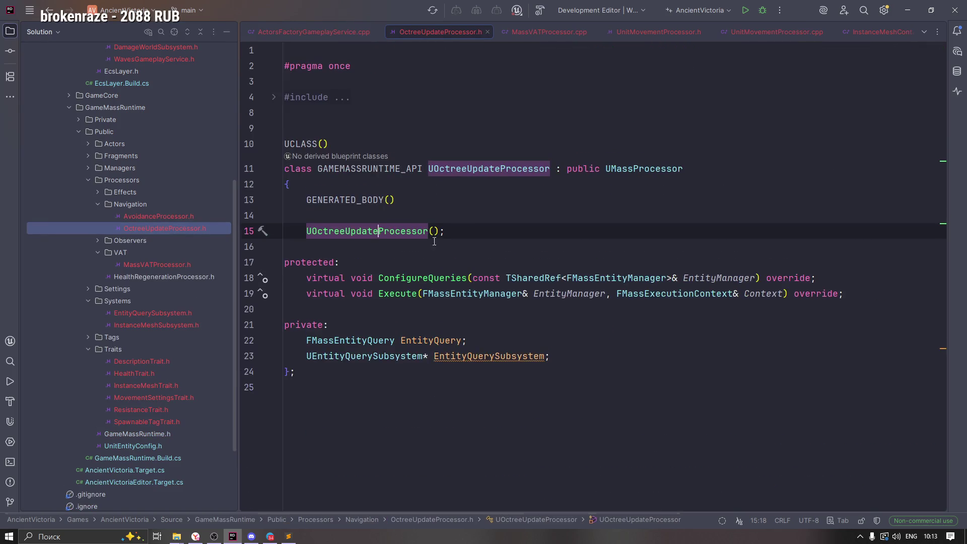
left_click(363, 226, "ctrl")
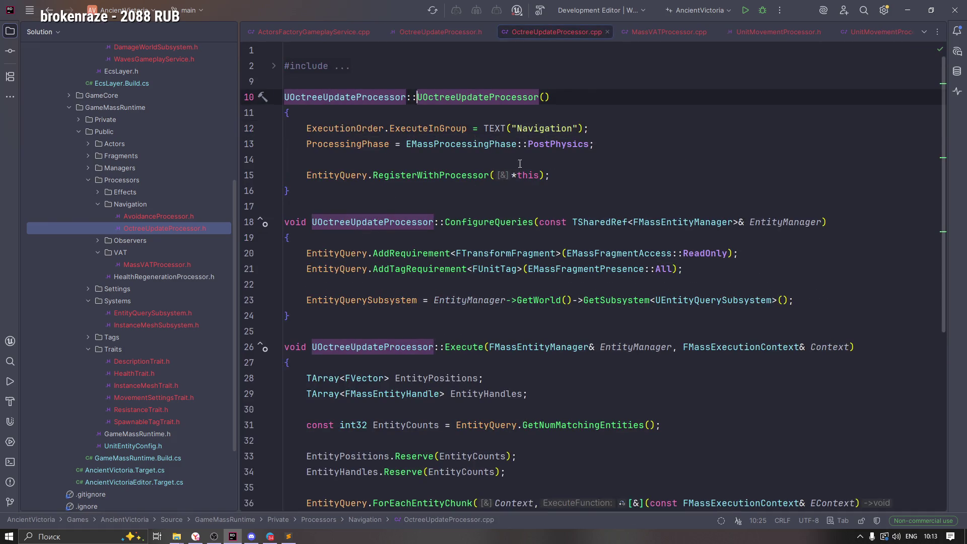
type("bRequiresGameThreadExecution = true;")
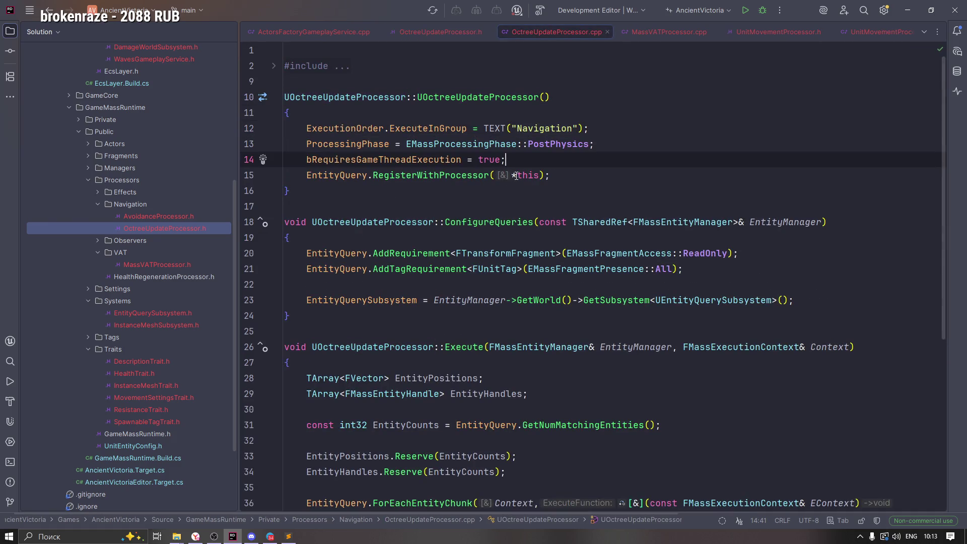
key("Return")
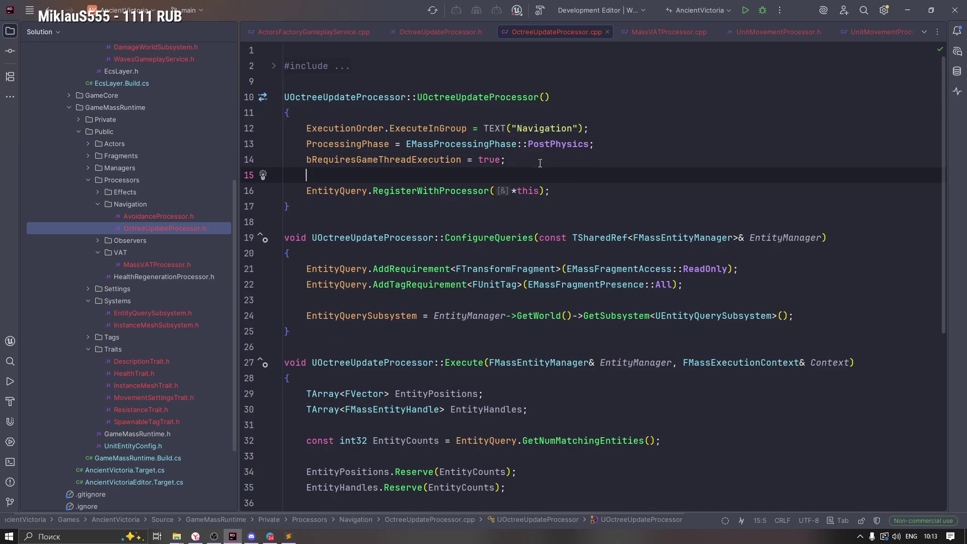
left_click(538, 161)
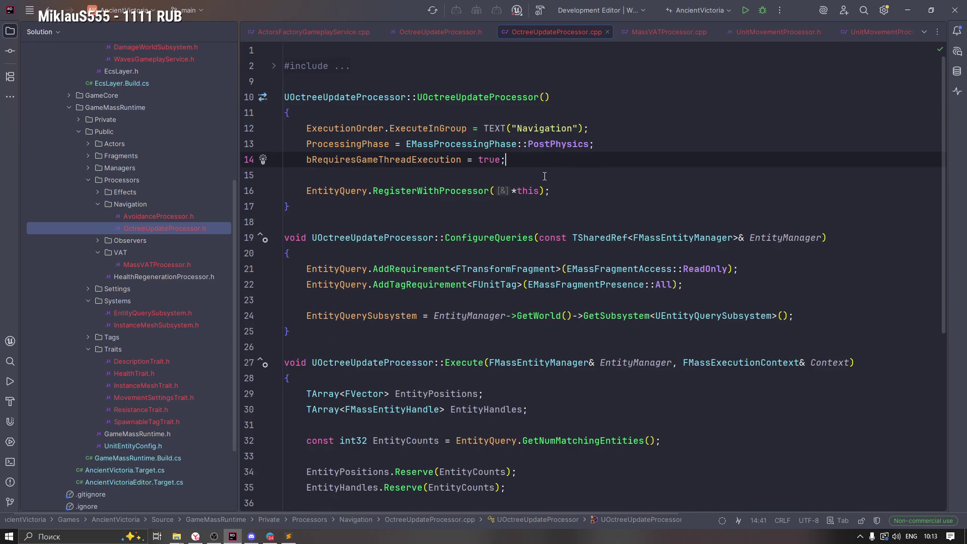
left_click(196, 536)
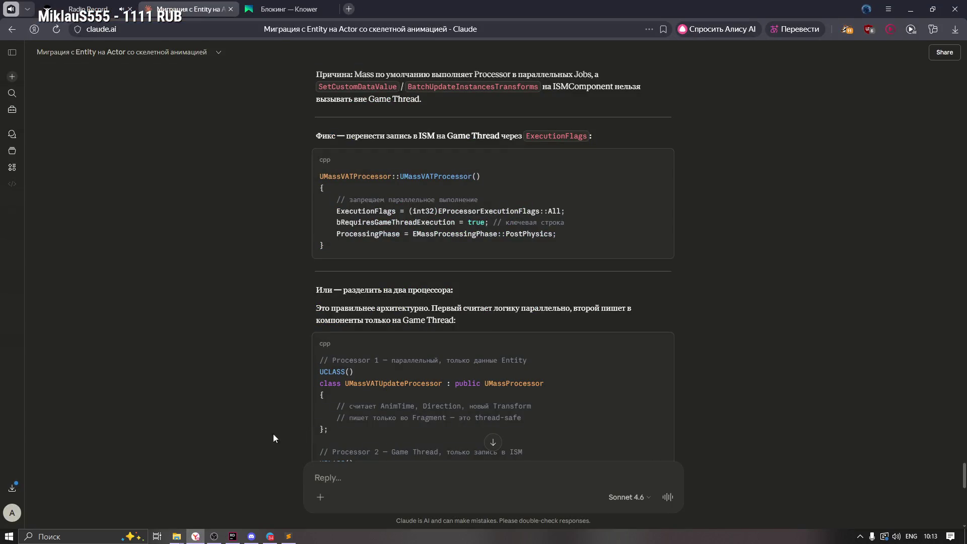